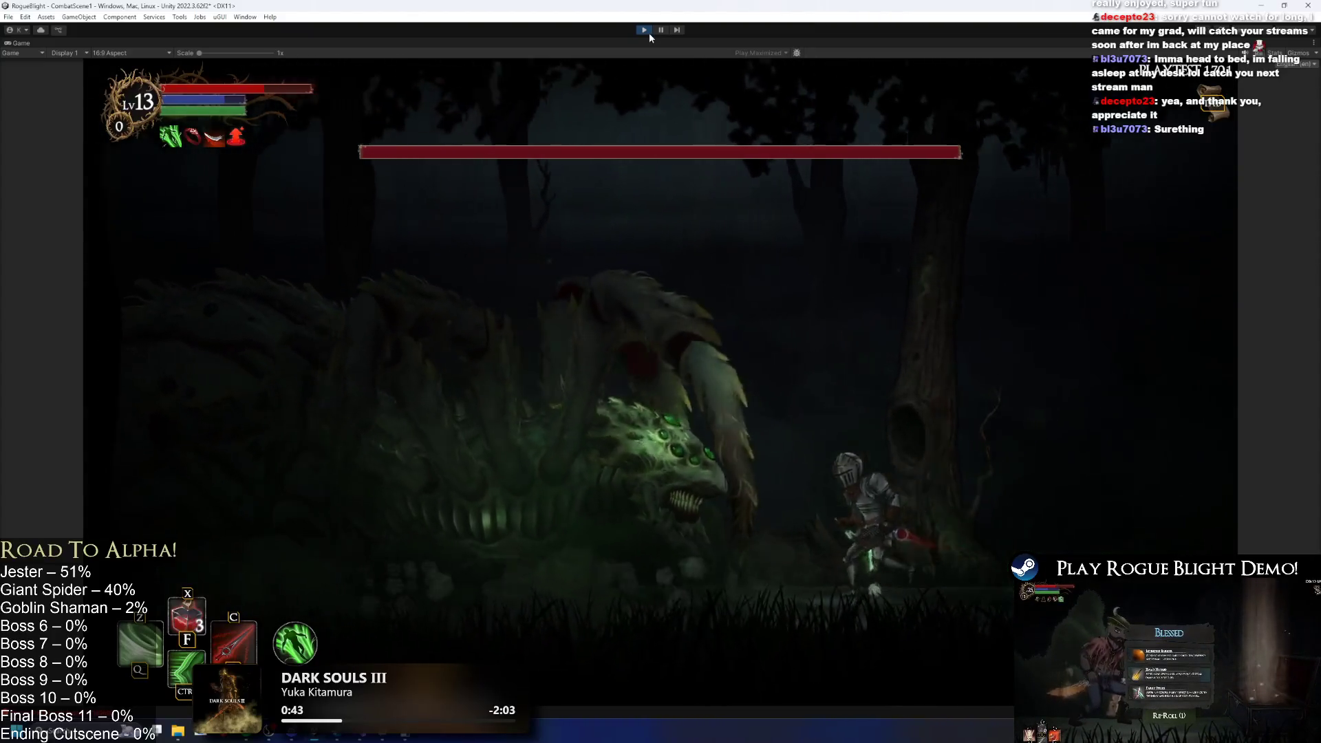
Run the knight back and forth across the arena, slashing as the Giant Spider drops.
key("Right")
key("Left")
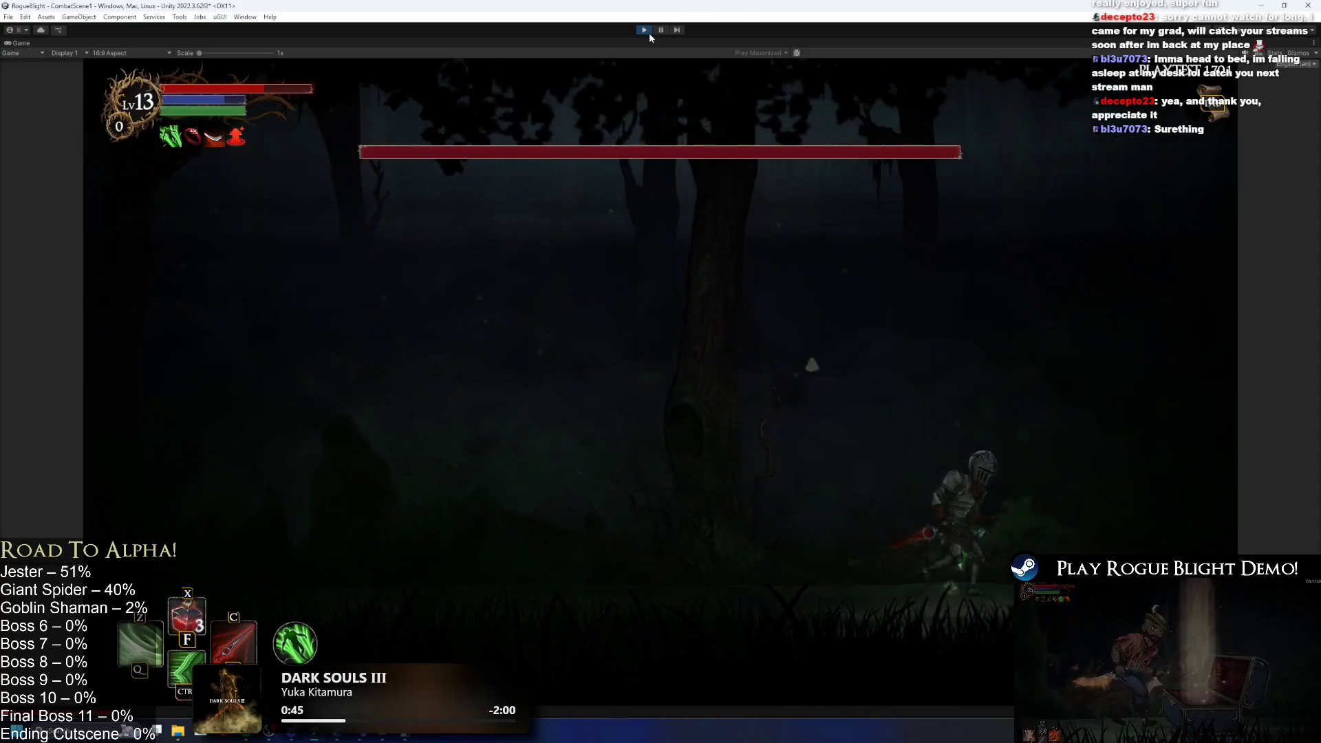
key("Right")
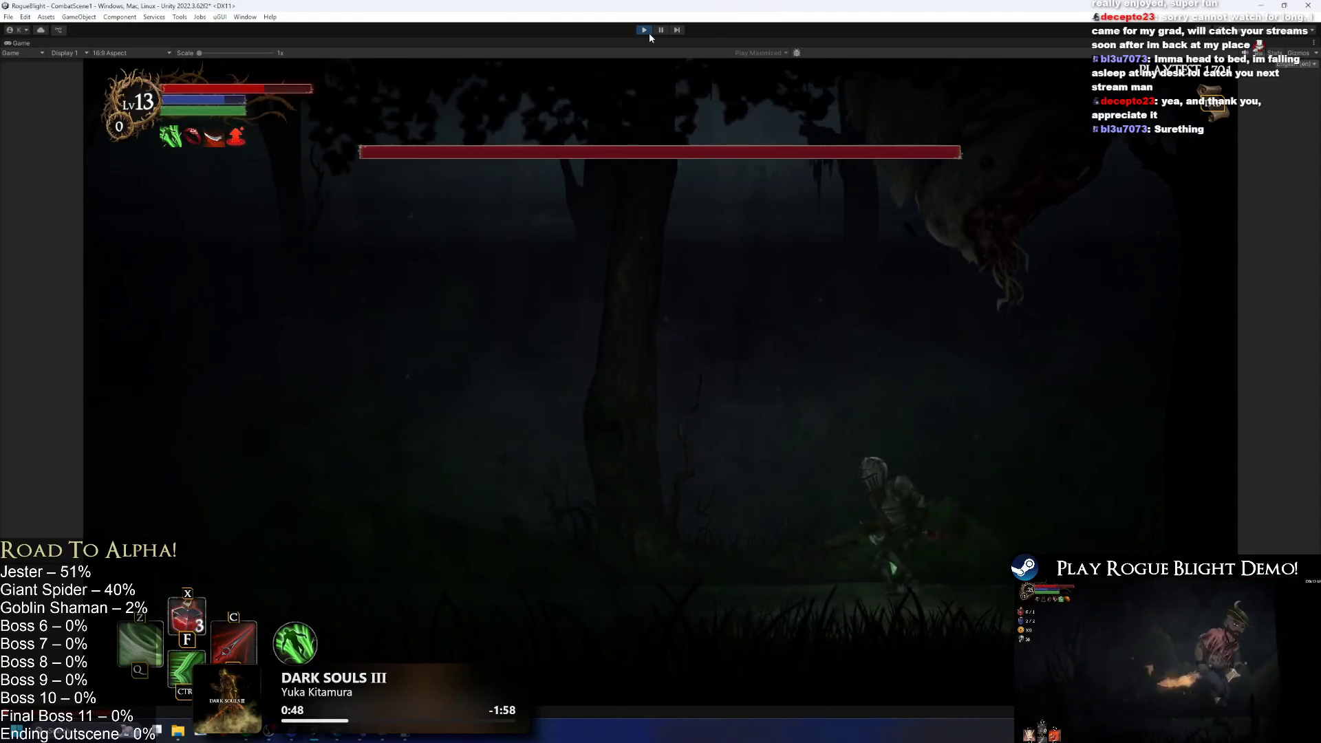
key("Right")
key("Left")
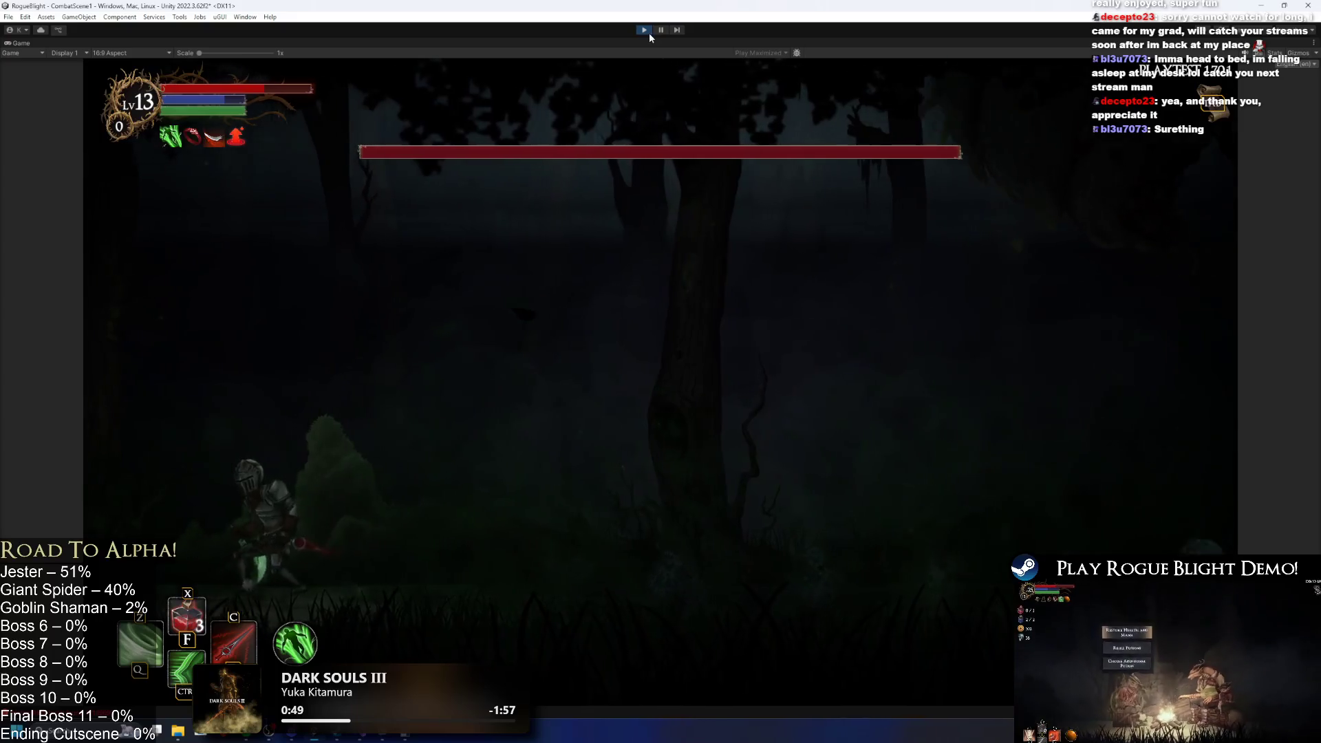
key("Right")
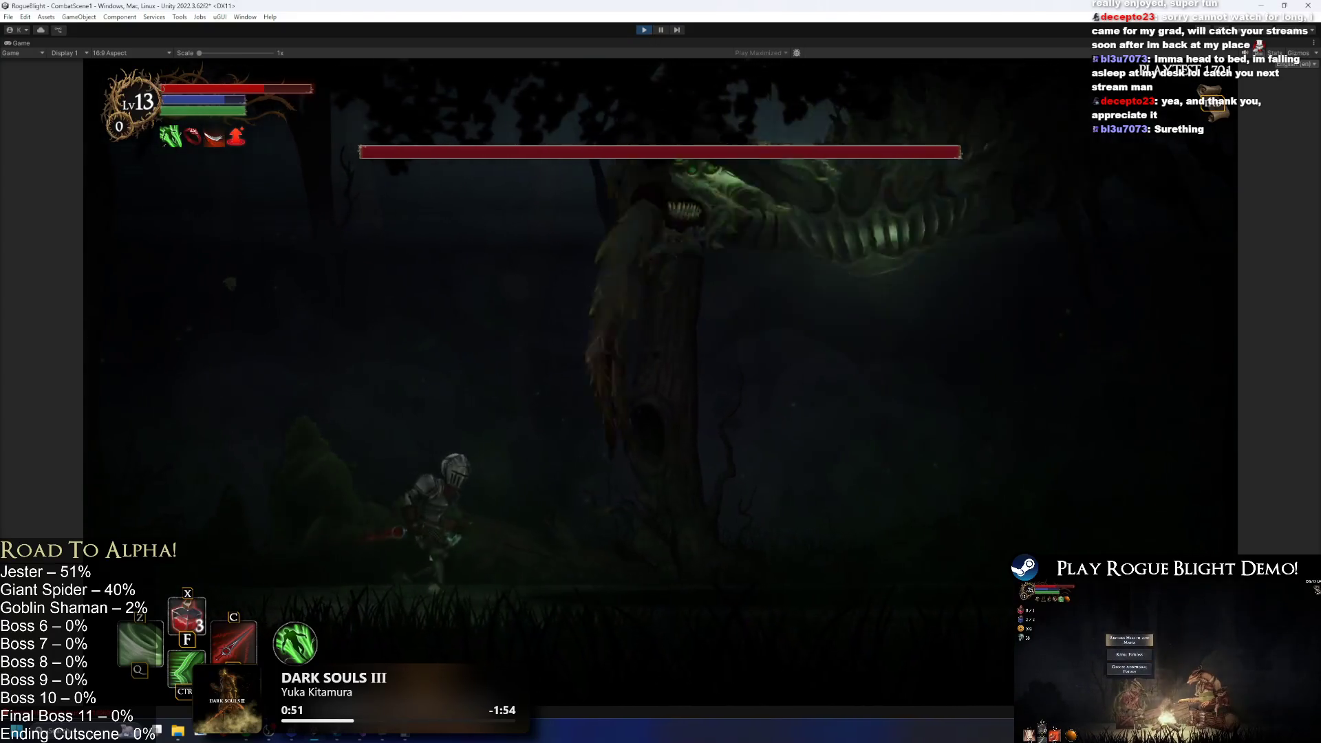
key("Left")
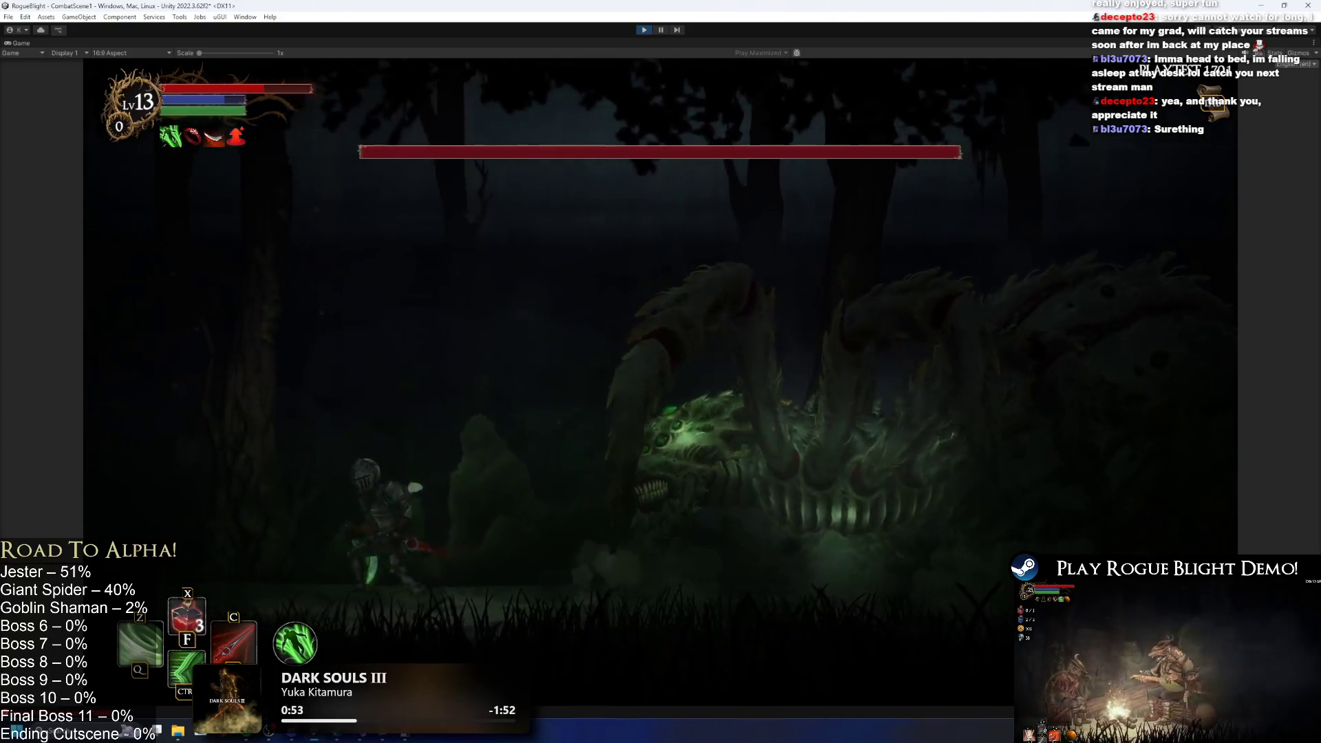
key("Right")
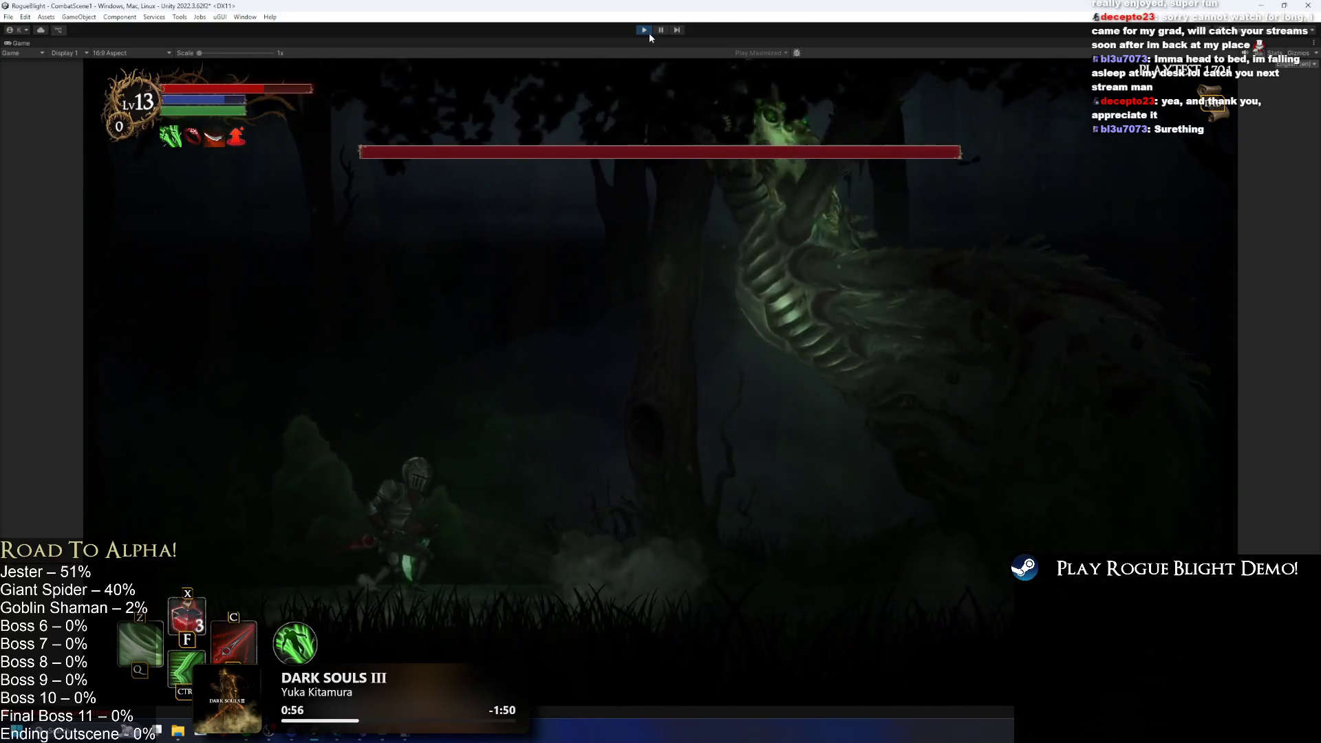
key("Left")
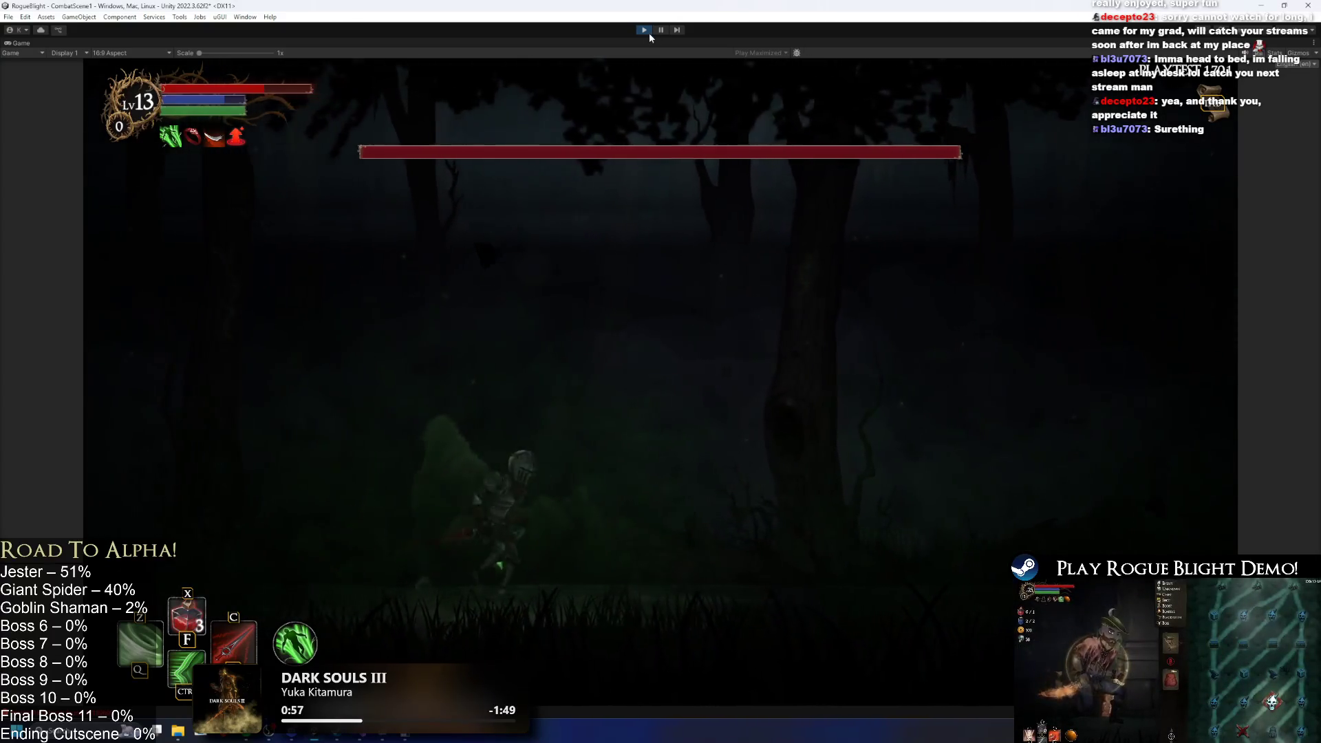
key("Right")
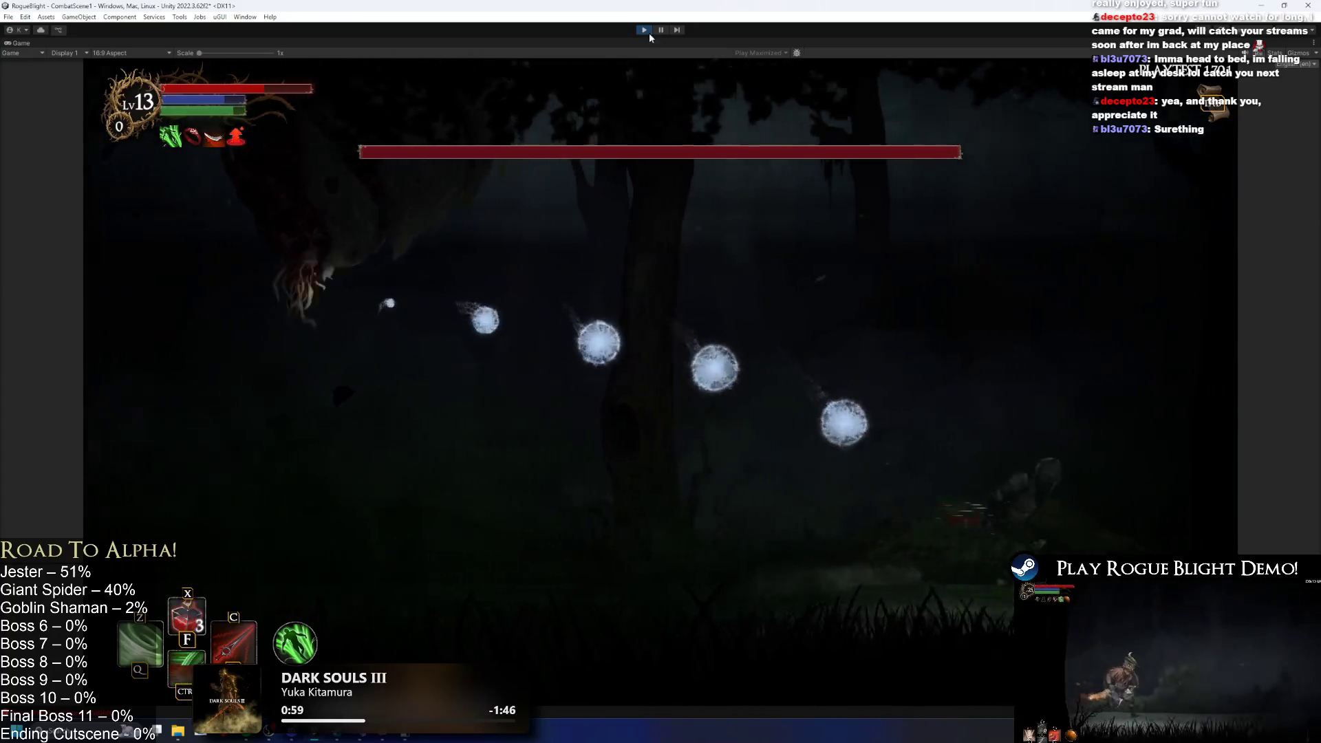
key("Right")
key("Left")
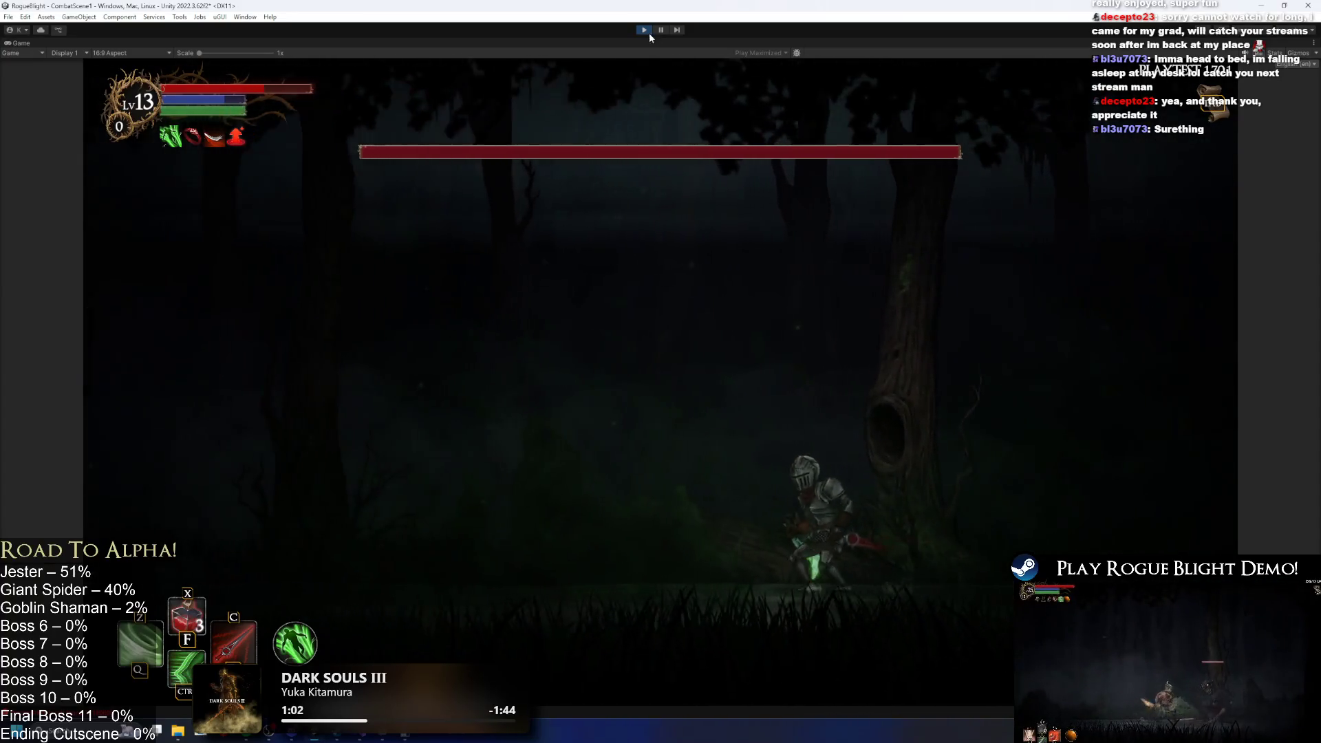
key("Left")
key("Right")
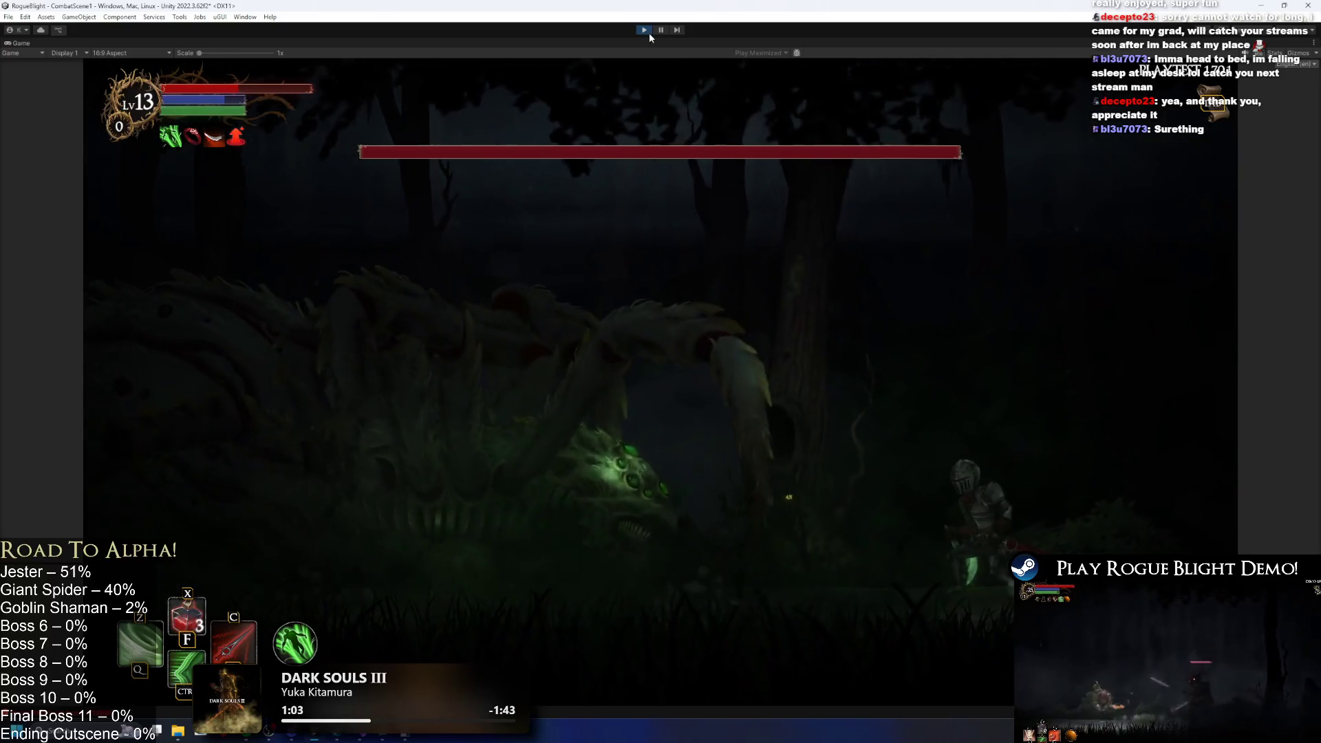
Keep the knight moving left and right to dodge the spider's landings and orb volleys.
key("Right")
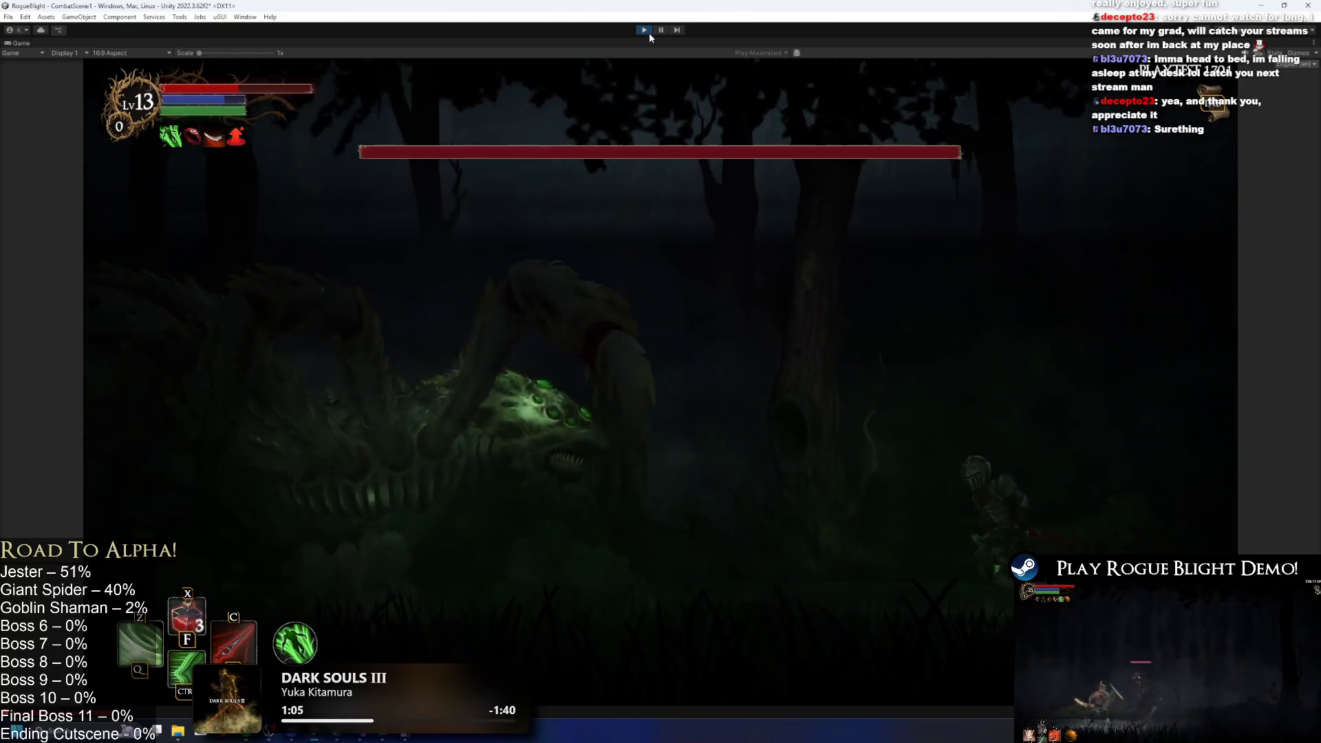
key("Left")
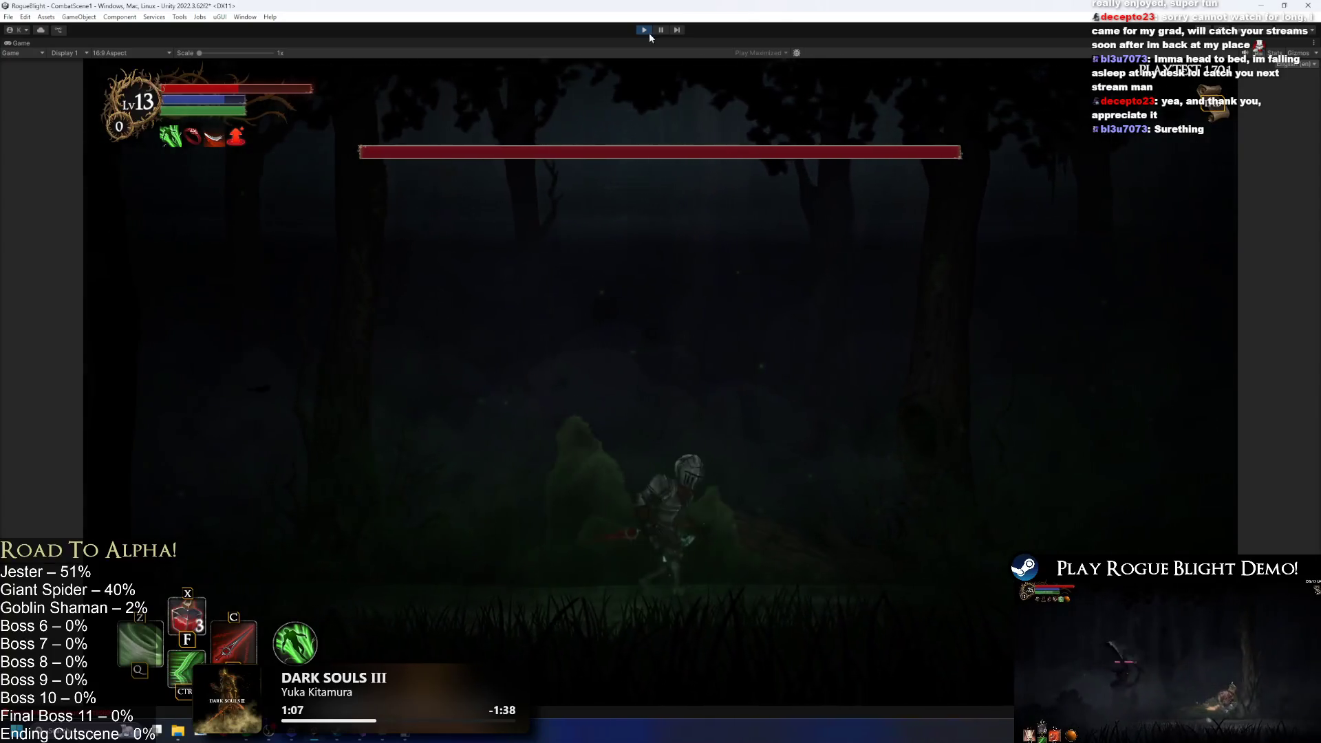
key("Right")
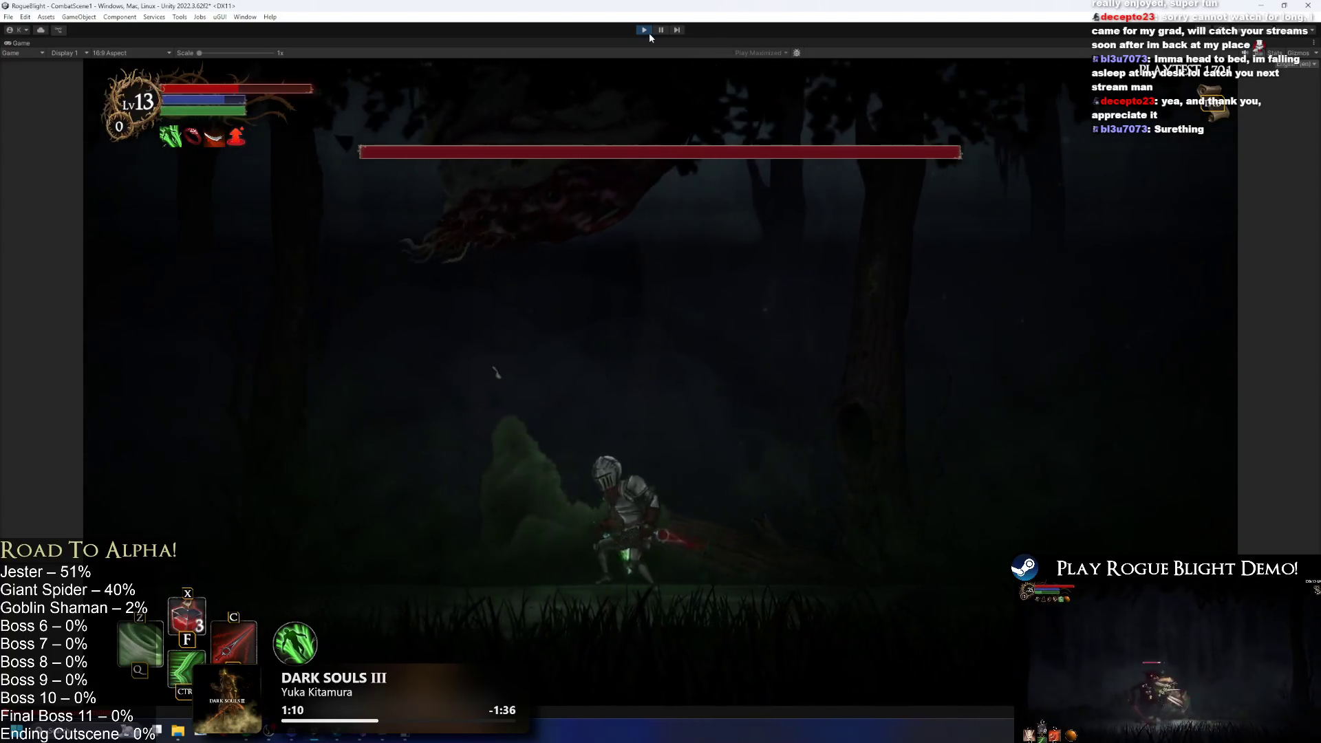
key("Right")
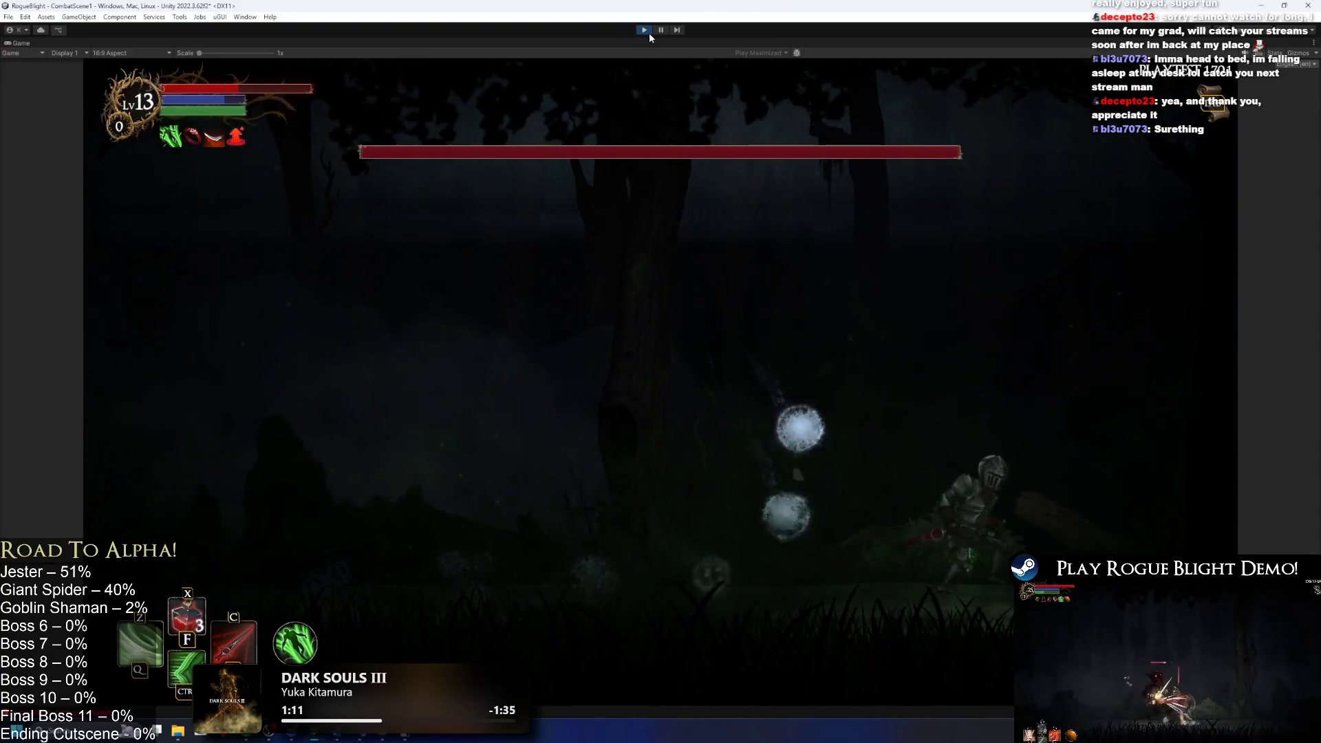
key("Left")
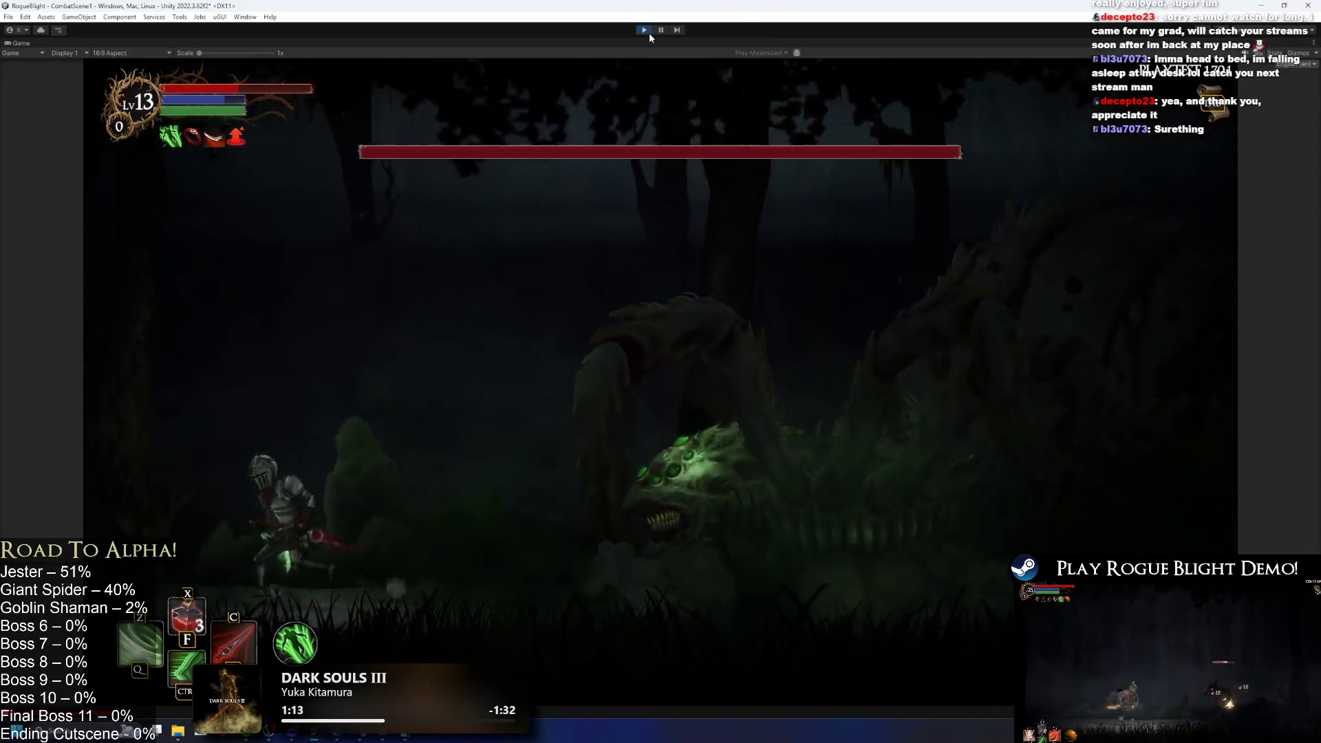
key("Right")
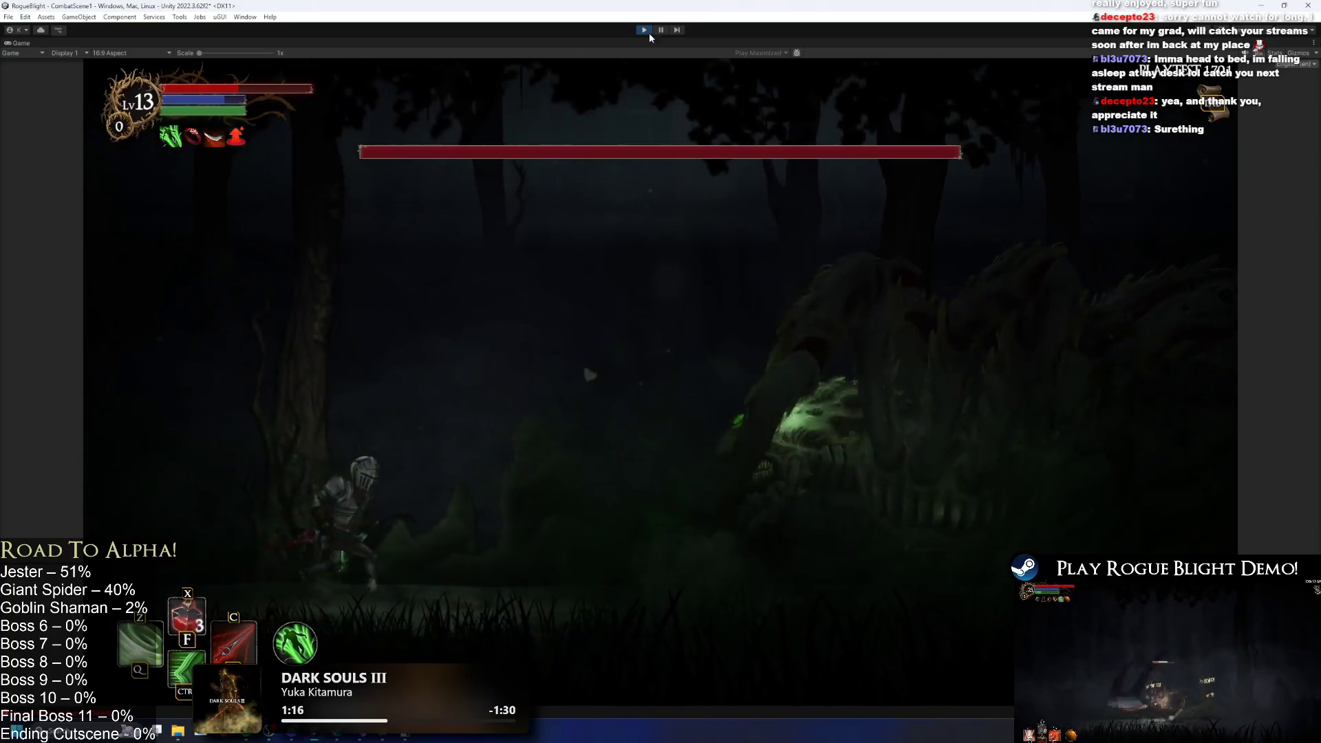
key("Right")
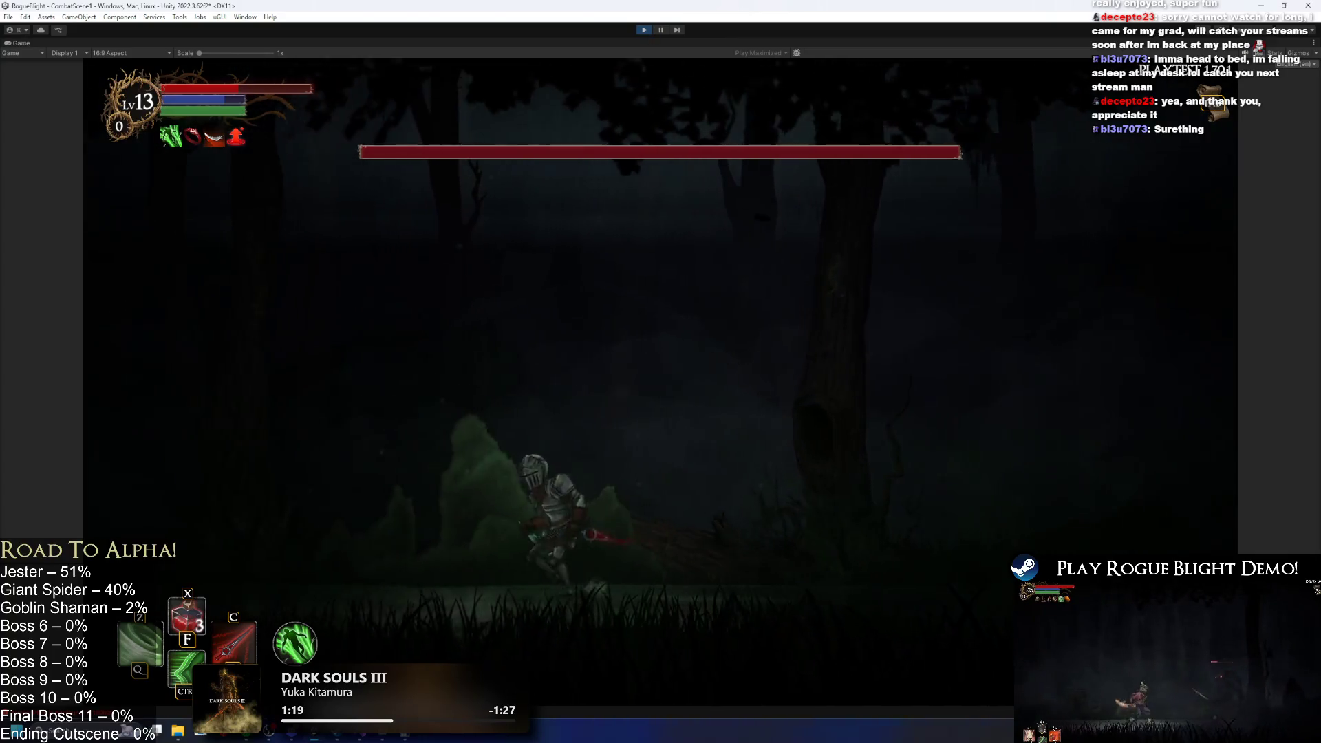
key("Left")
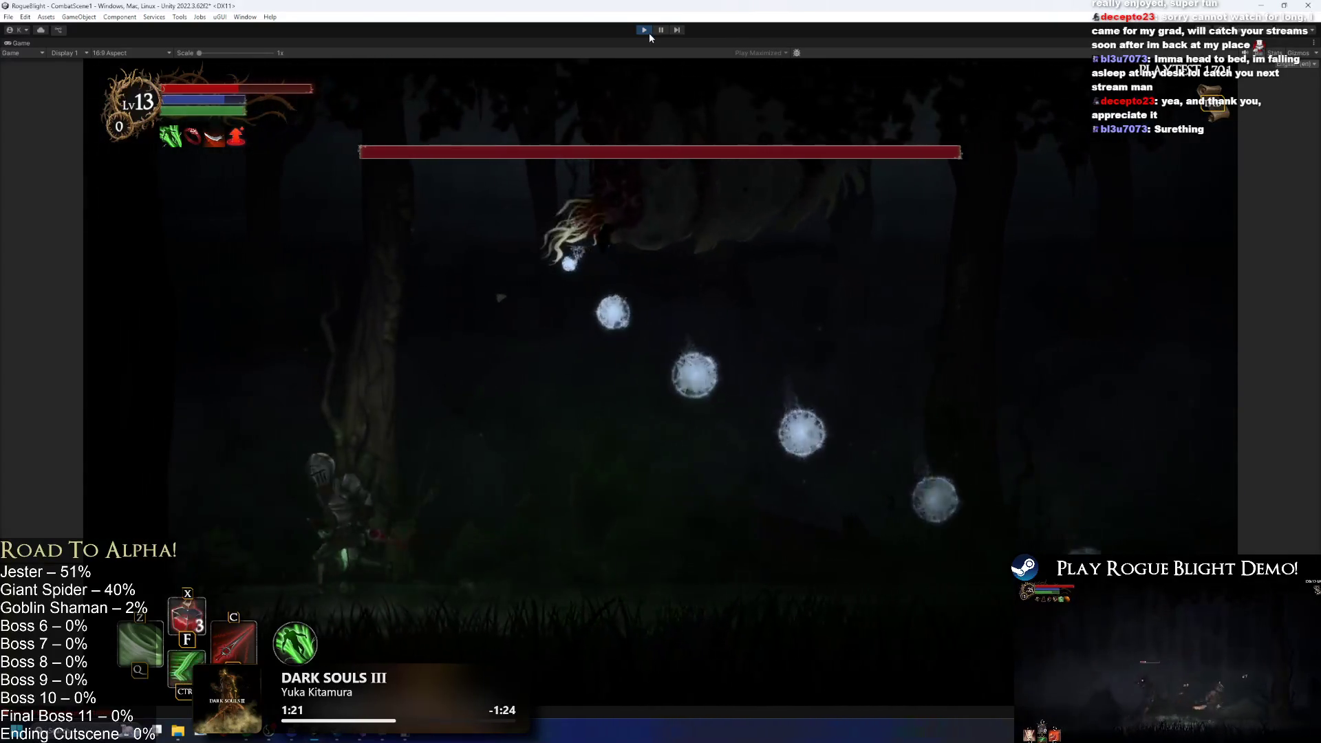
key("Right")
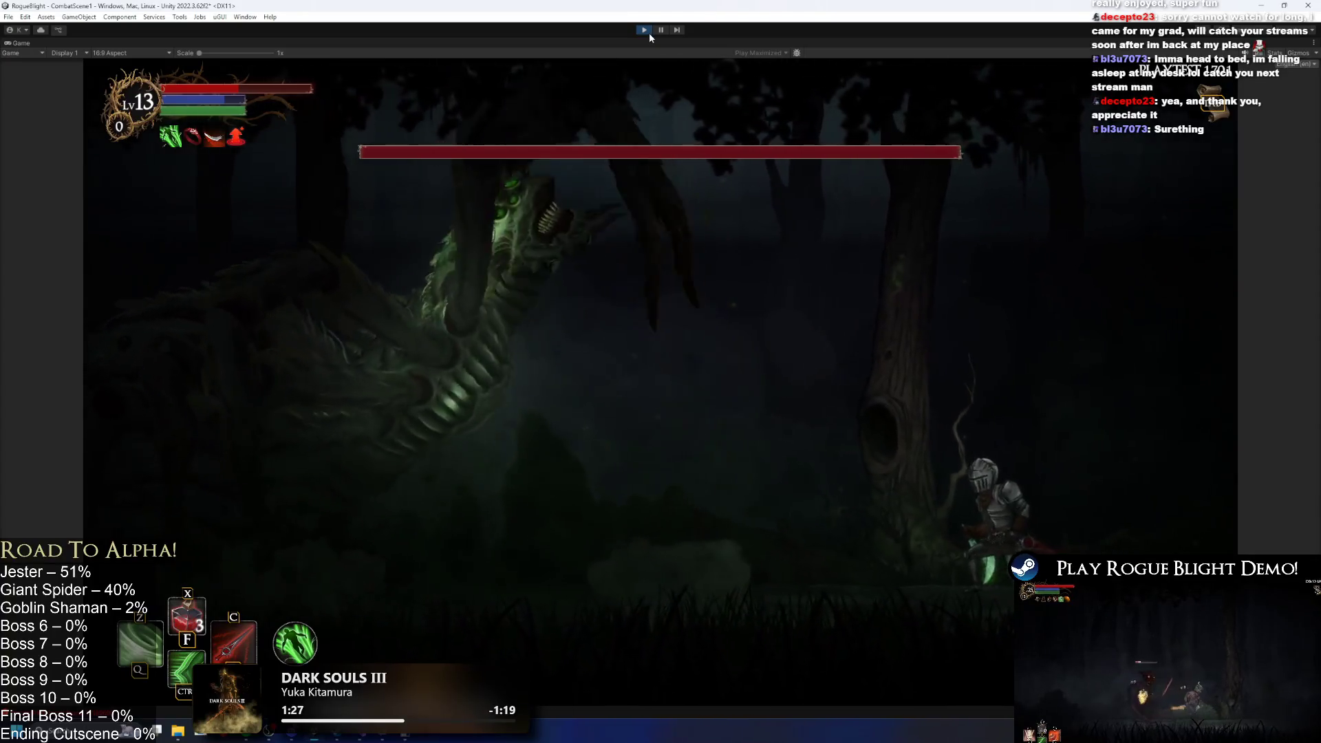
key("Left")
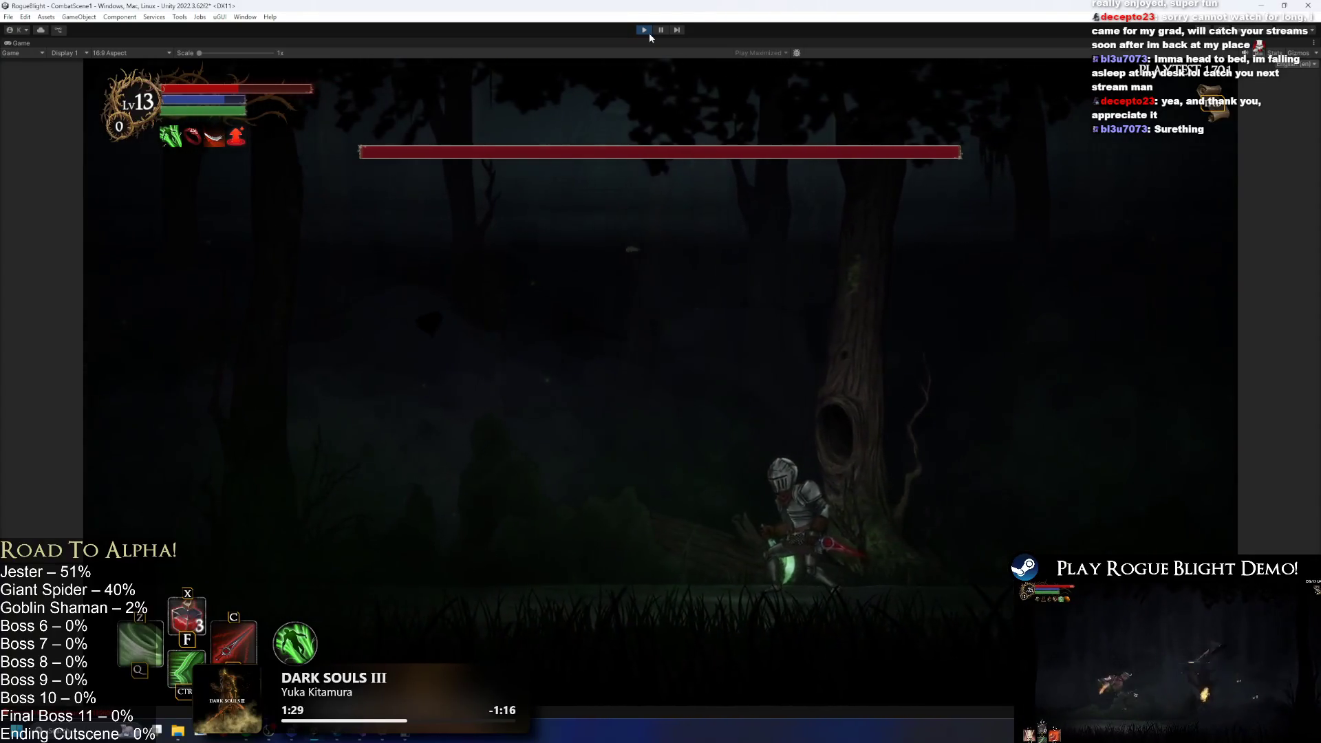
key("Right")
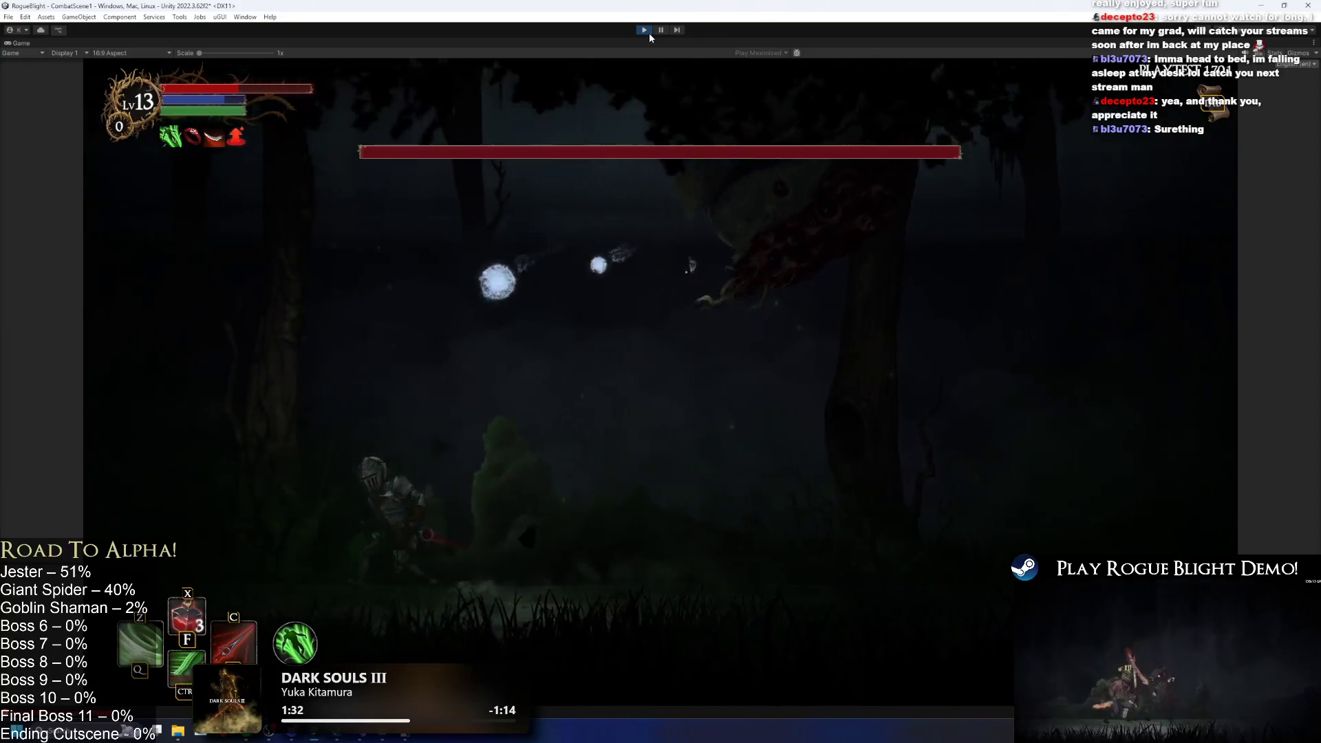
key("Right")
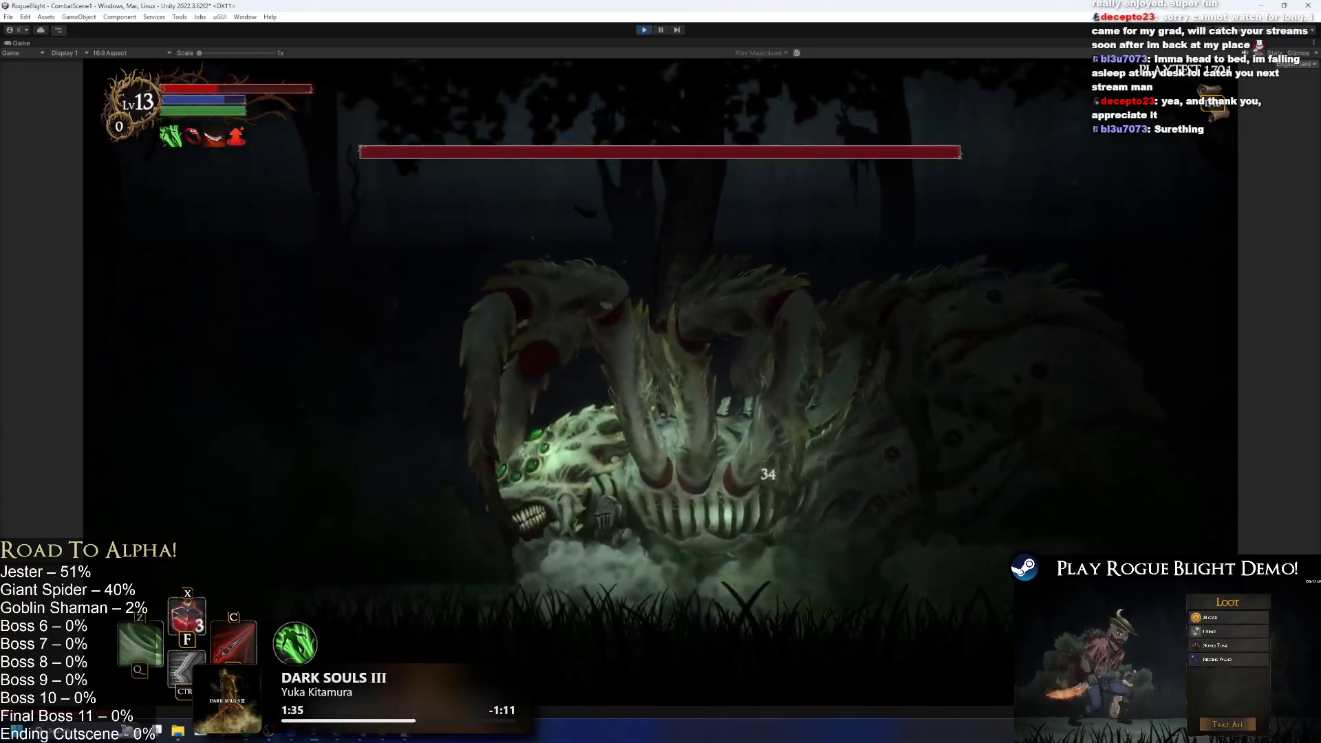
Use the knight's skill, then switch cheats on with F1 to restore health and mana.
key("ctrl")
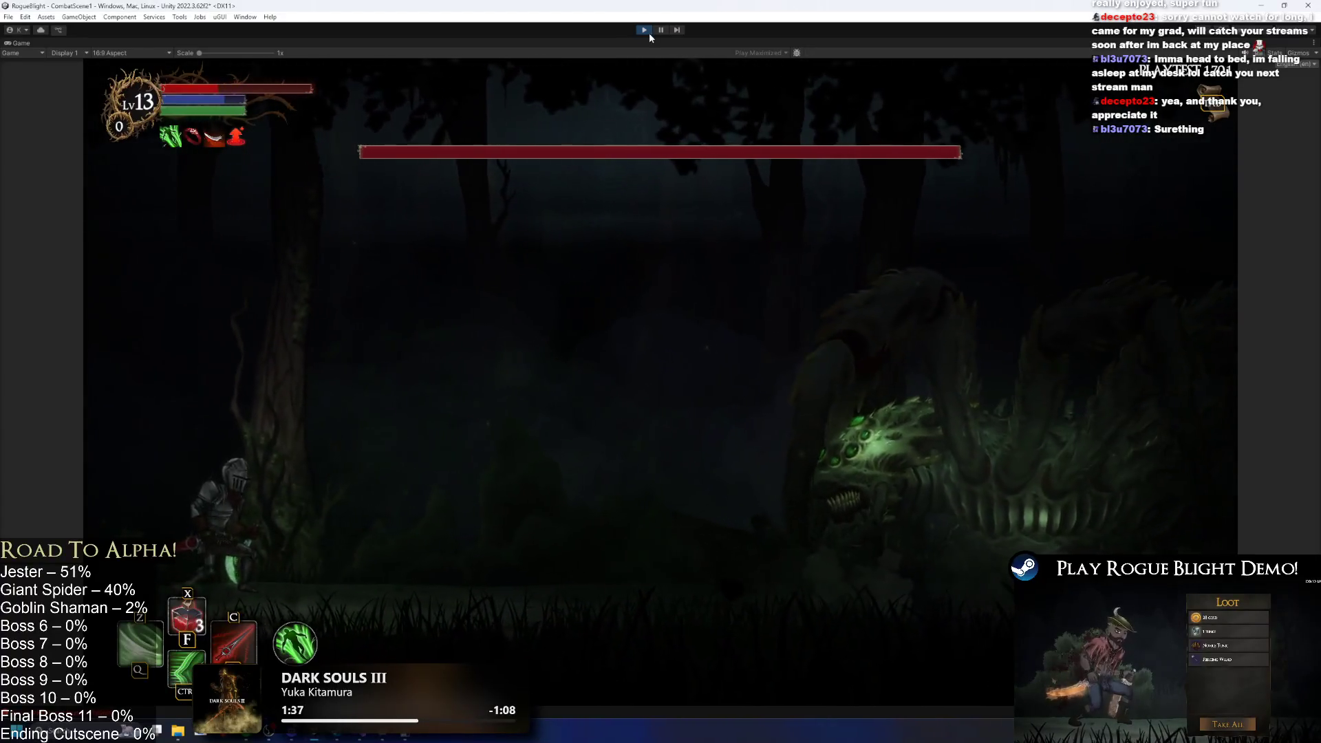
key("F1")
key("ctrl")
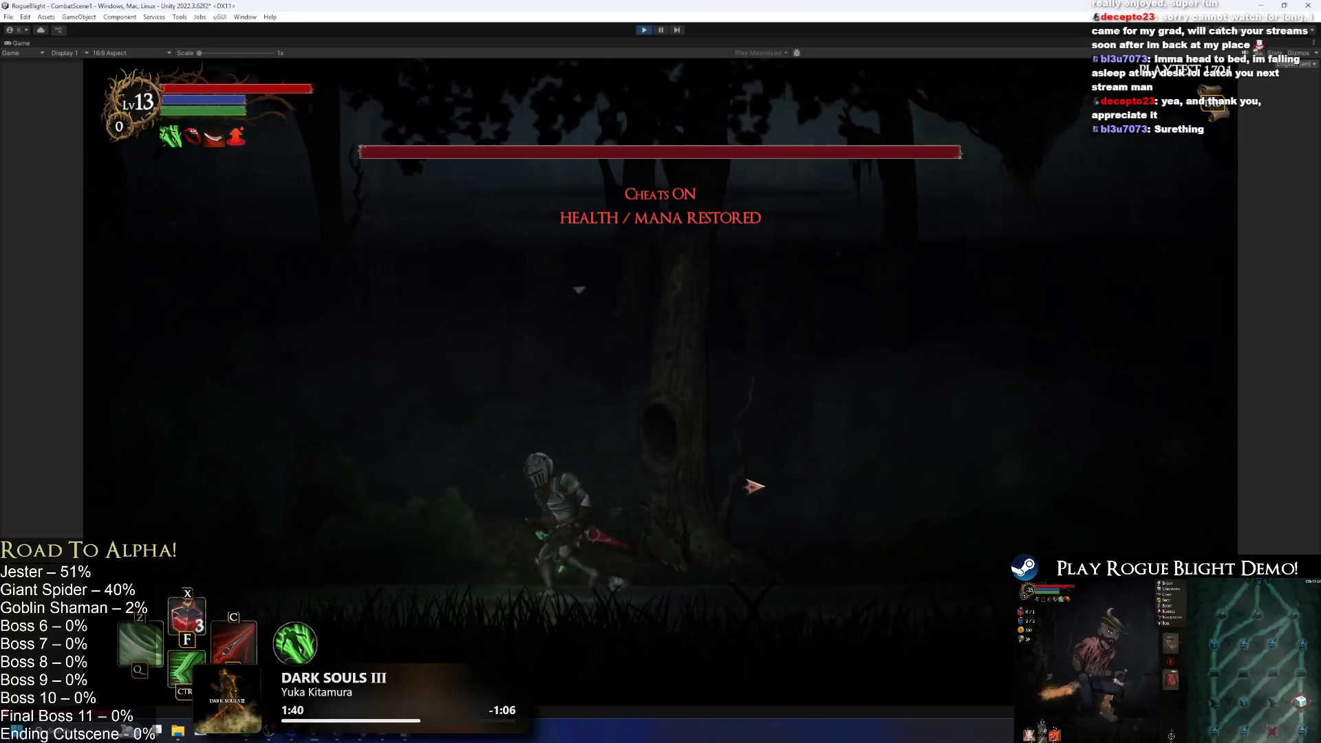
Jump across the arena, hit the spider with skills and a green vortex, then slash it.
key("a")
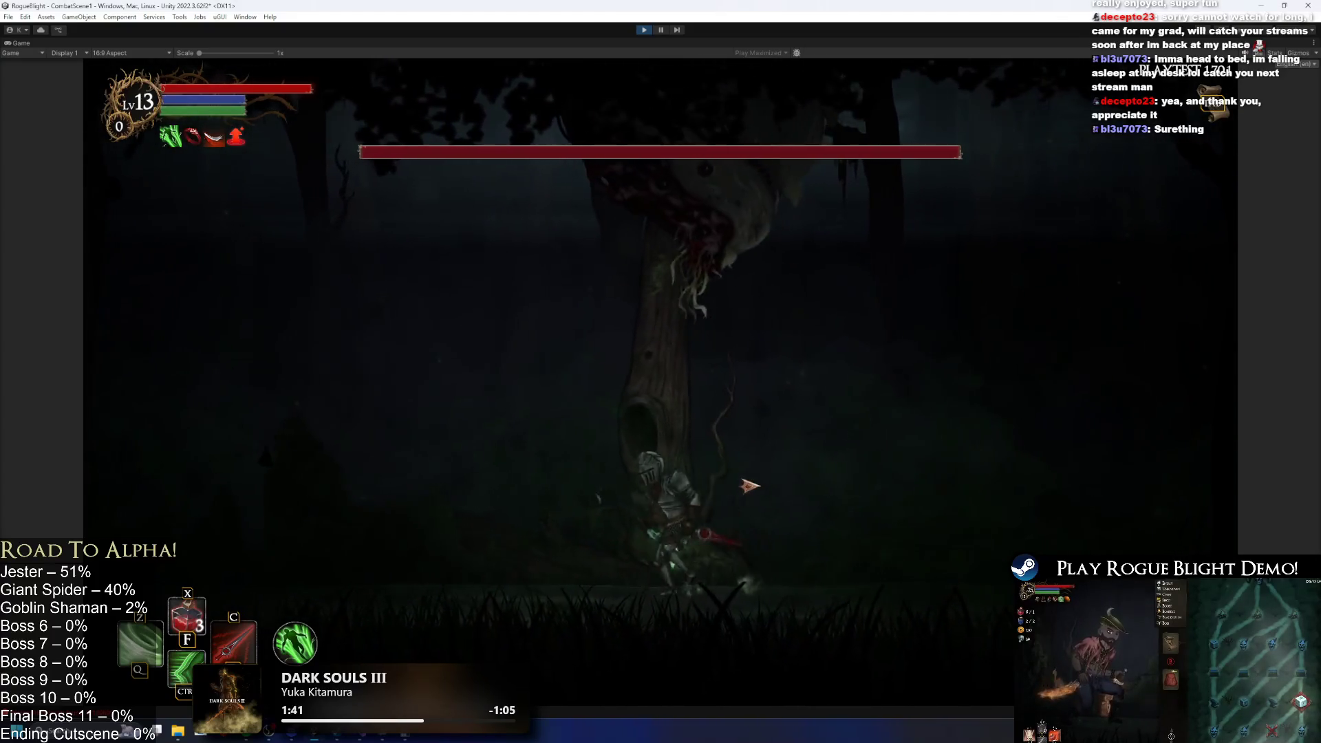
key("d")
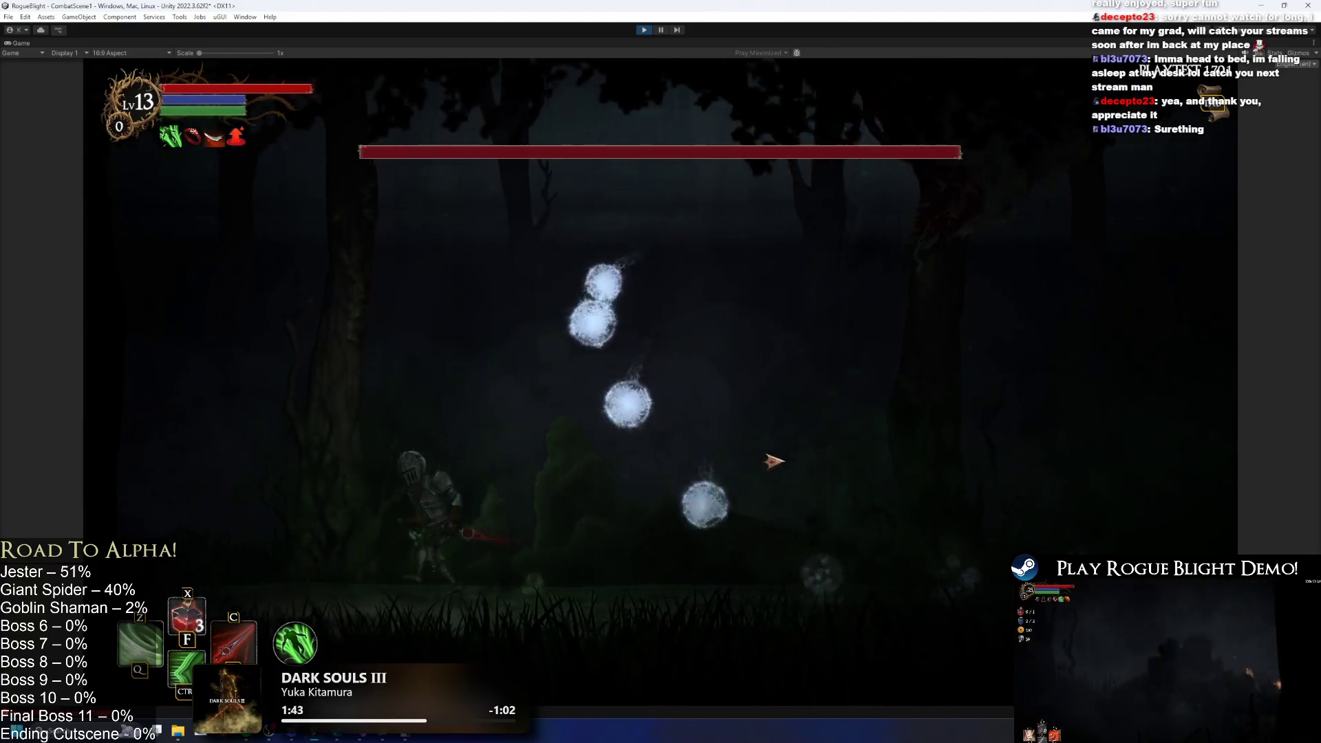
key("space")
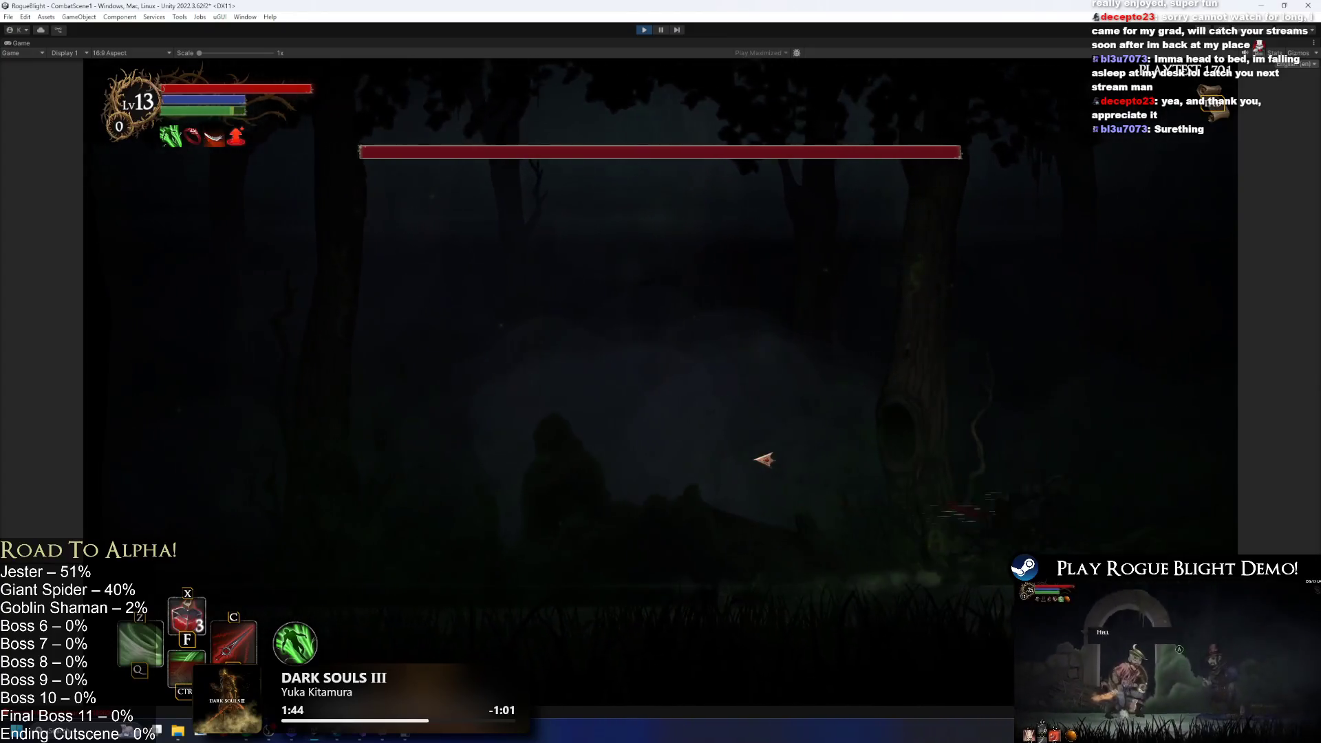
key("c")
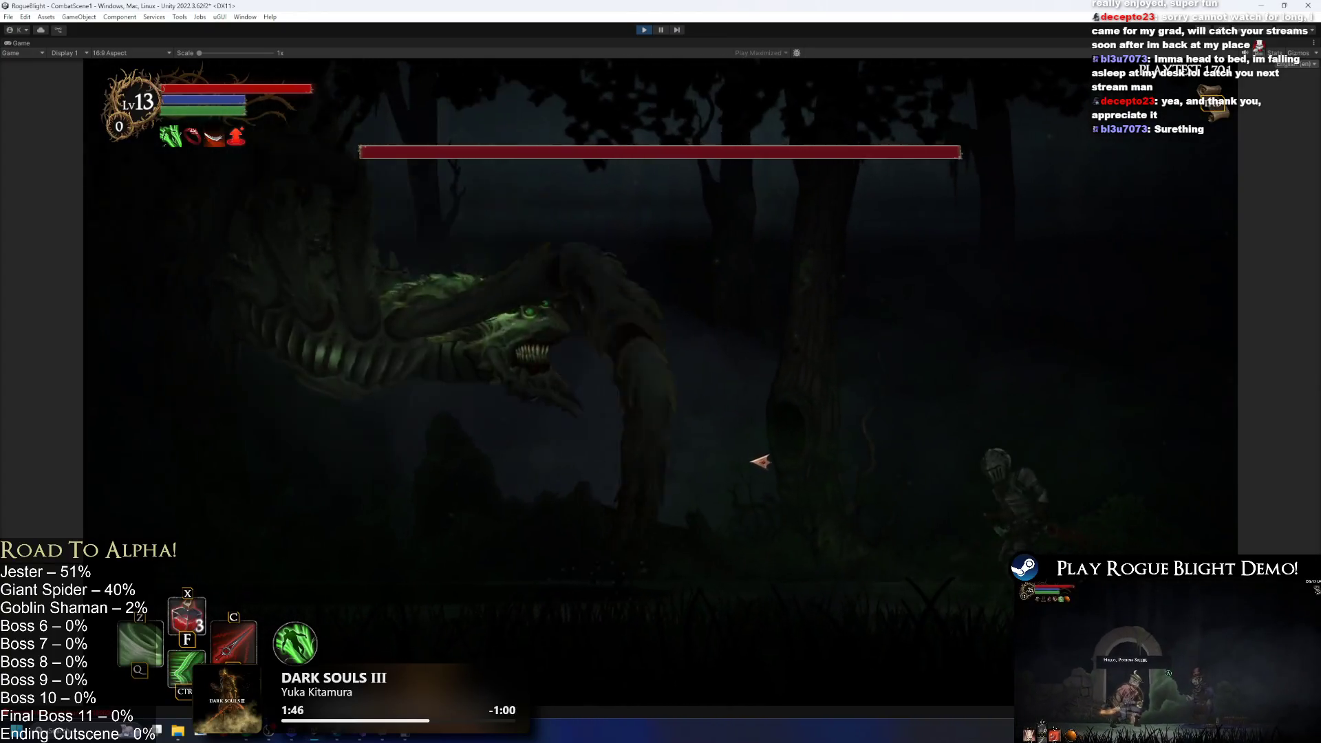
key("z")
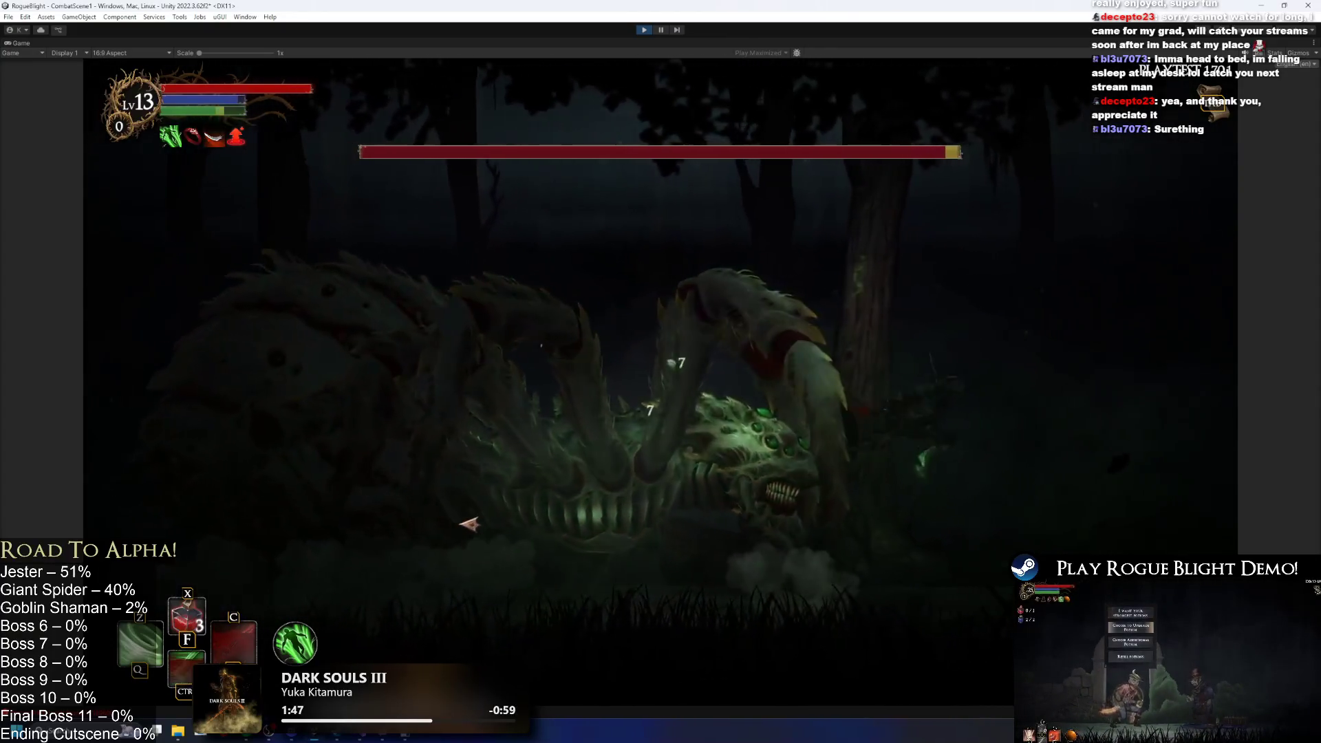
key("d")
key("a")
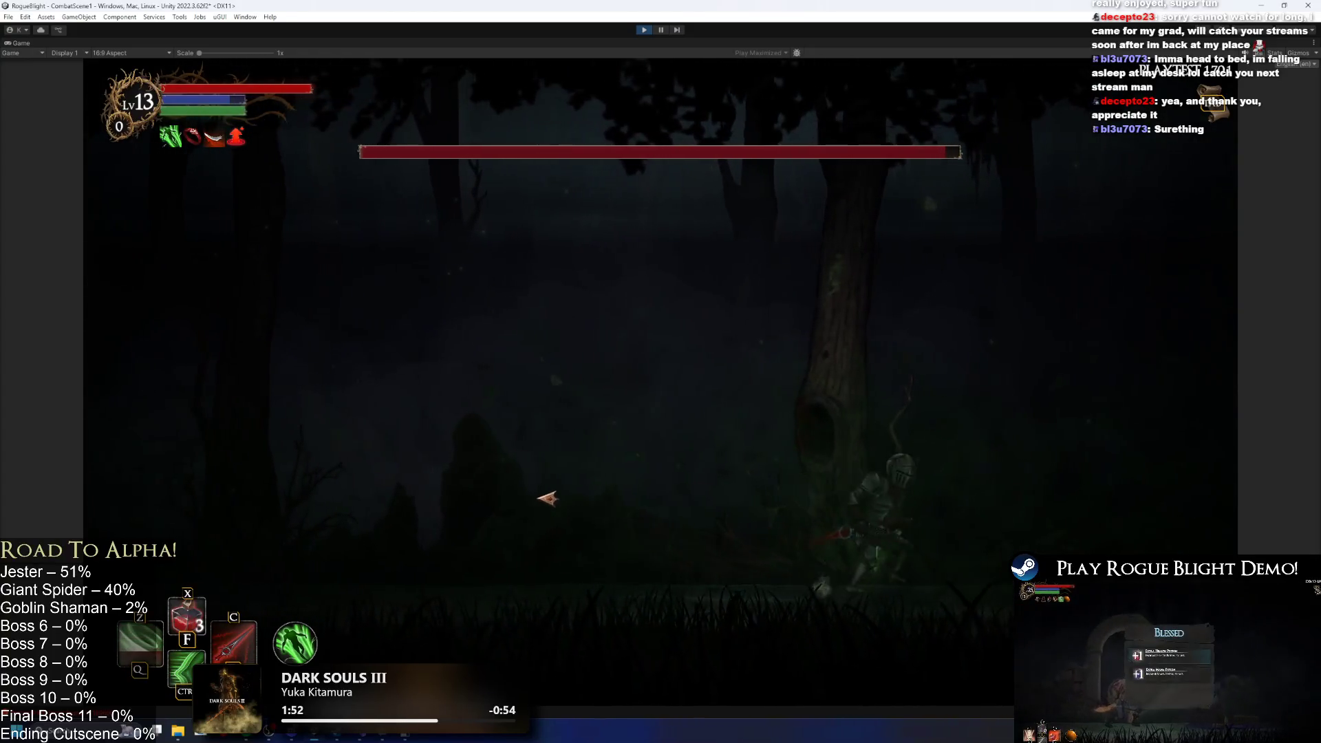
key("a")
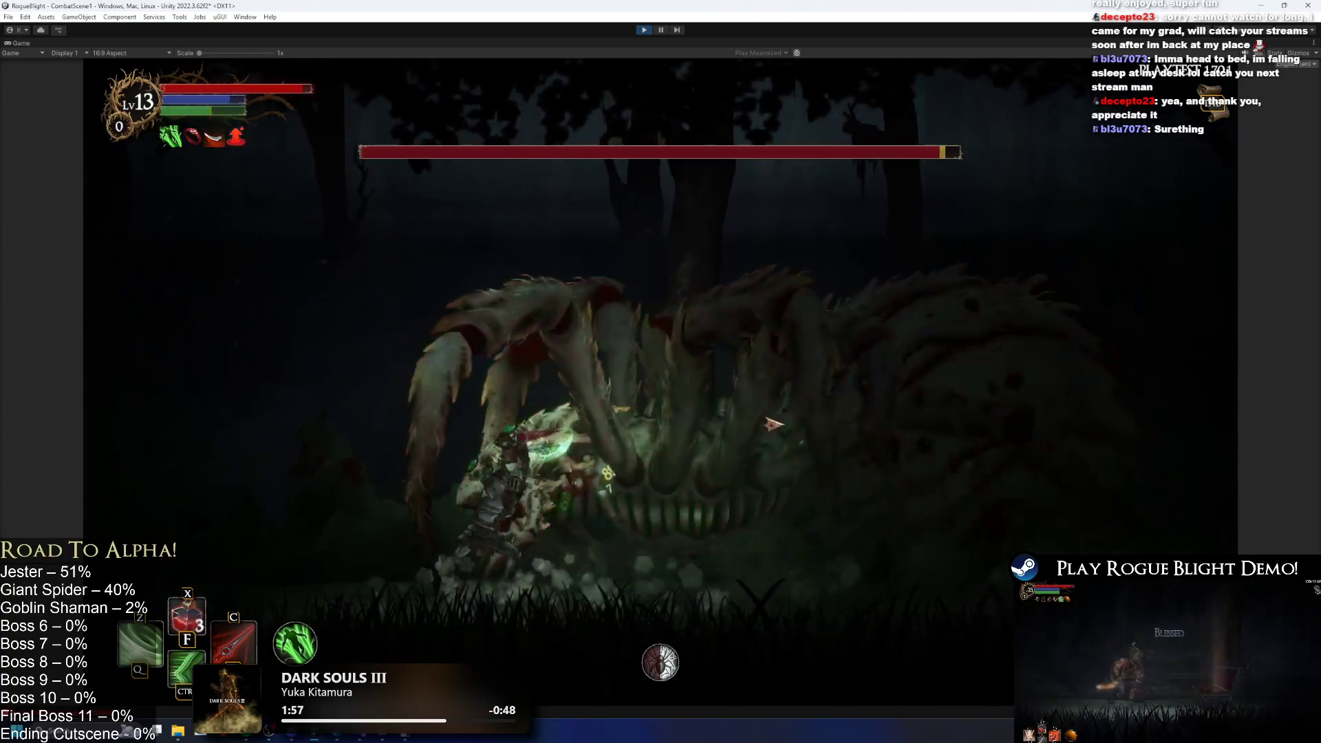
left_click(772, 425)
Evade the spider's lunge, dash and leap clear of falling orbs, then slash the boss.
key("a")
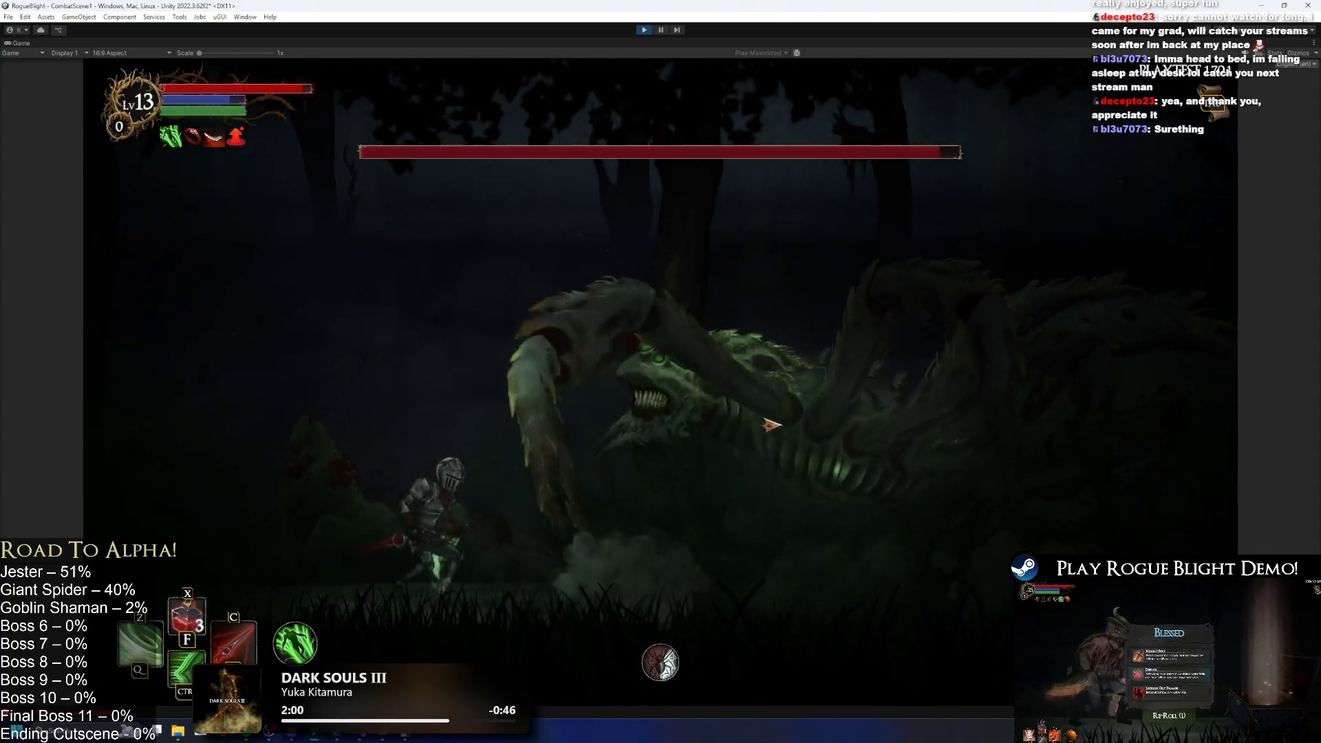
key("d")
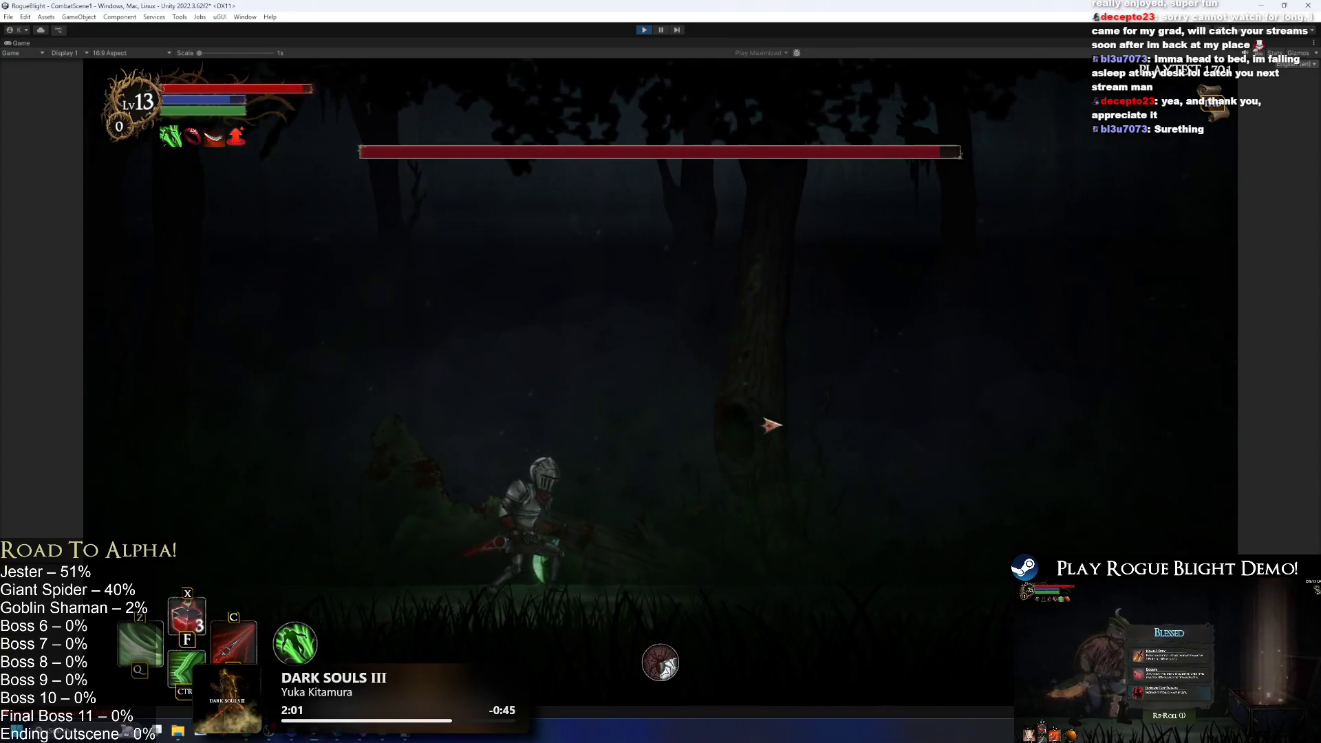
key("a")
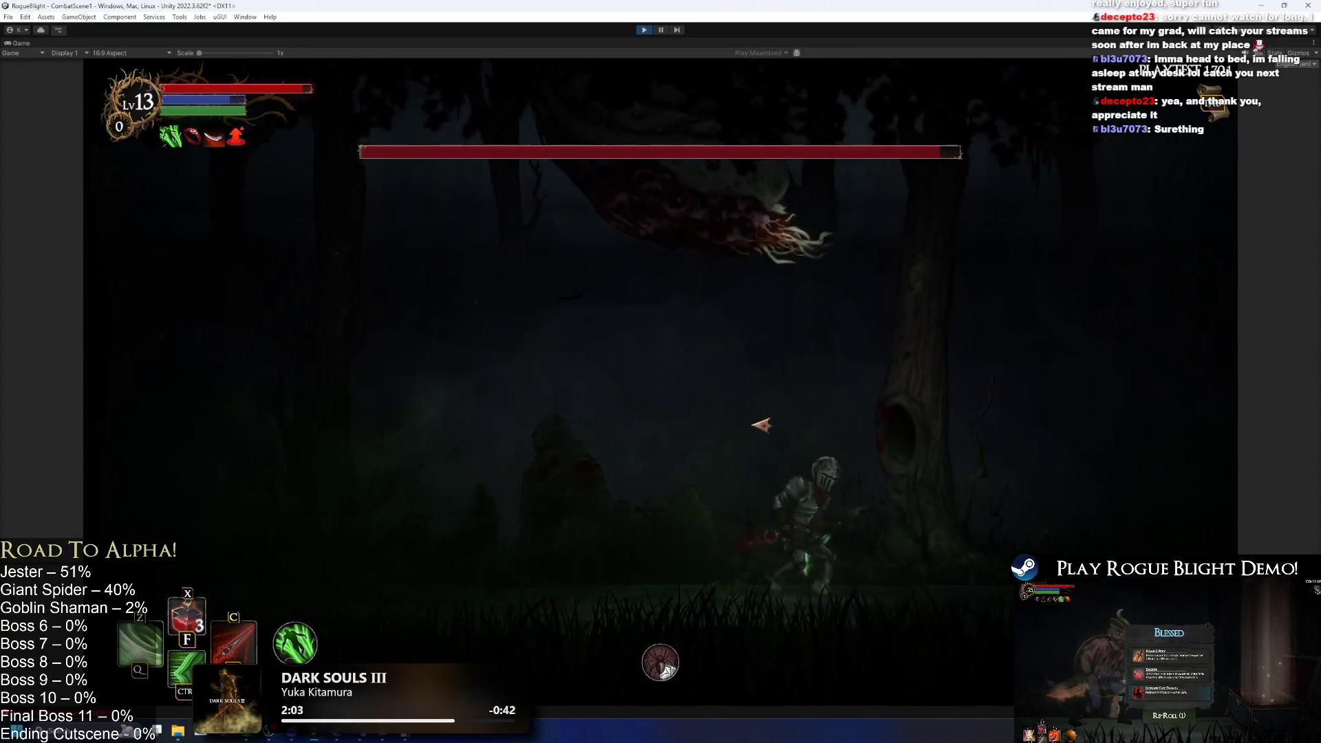
key("d")
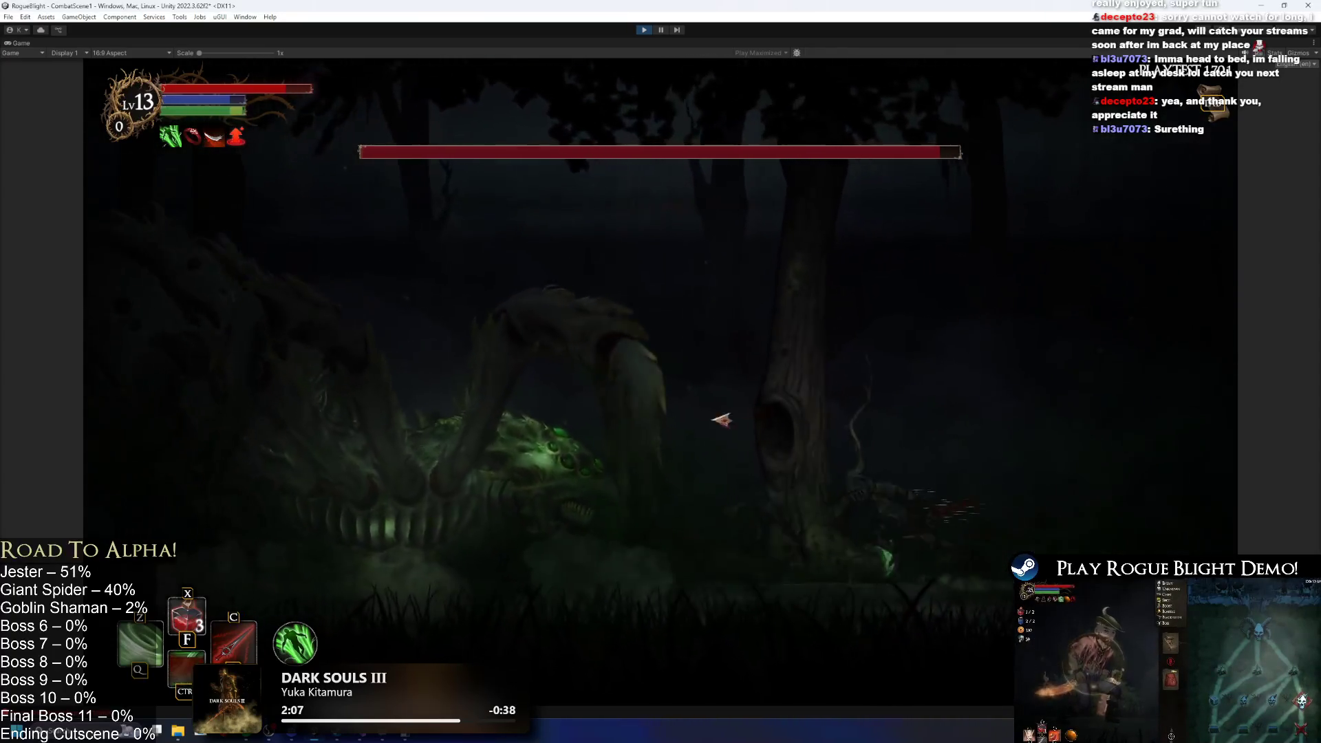
left_click(451, 394)
key("d")
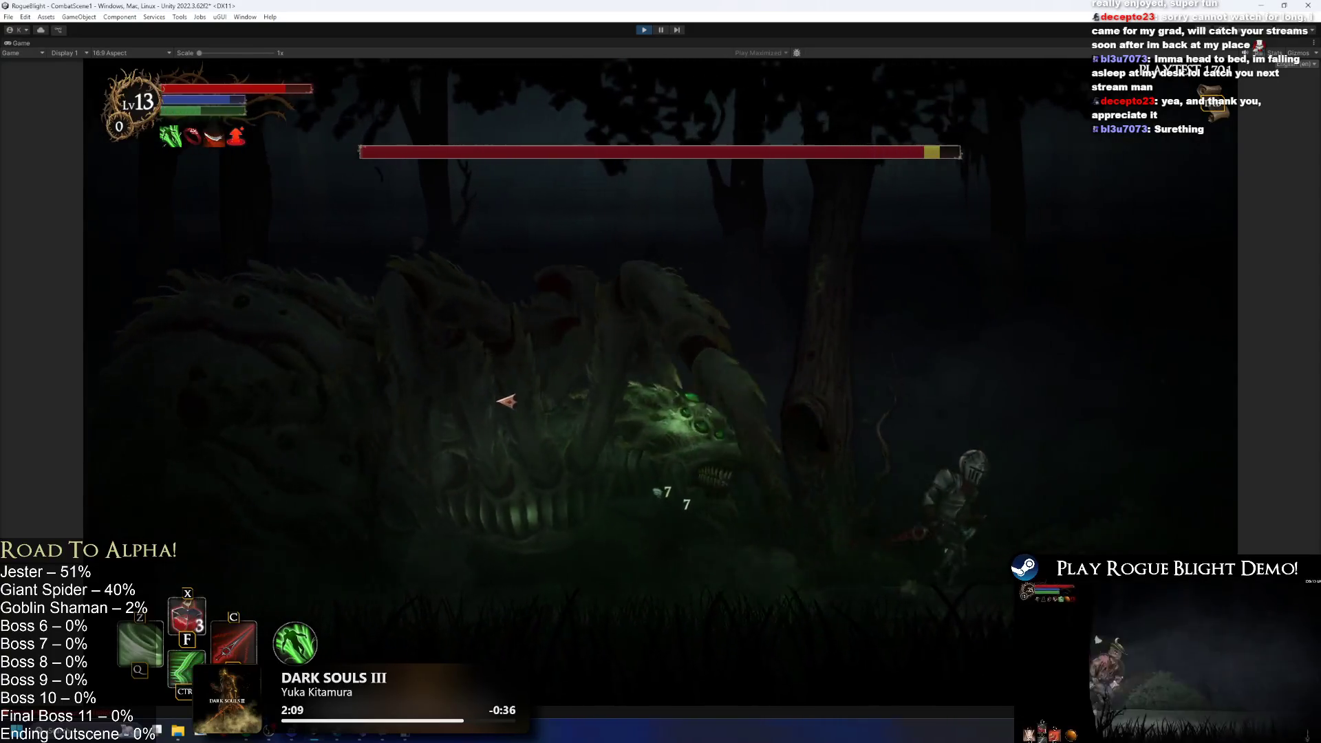
key("a")
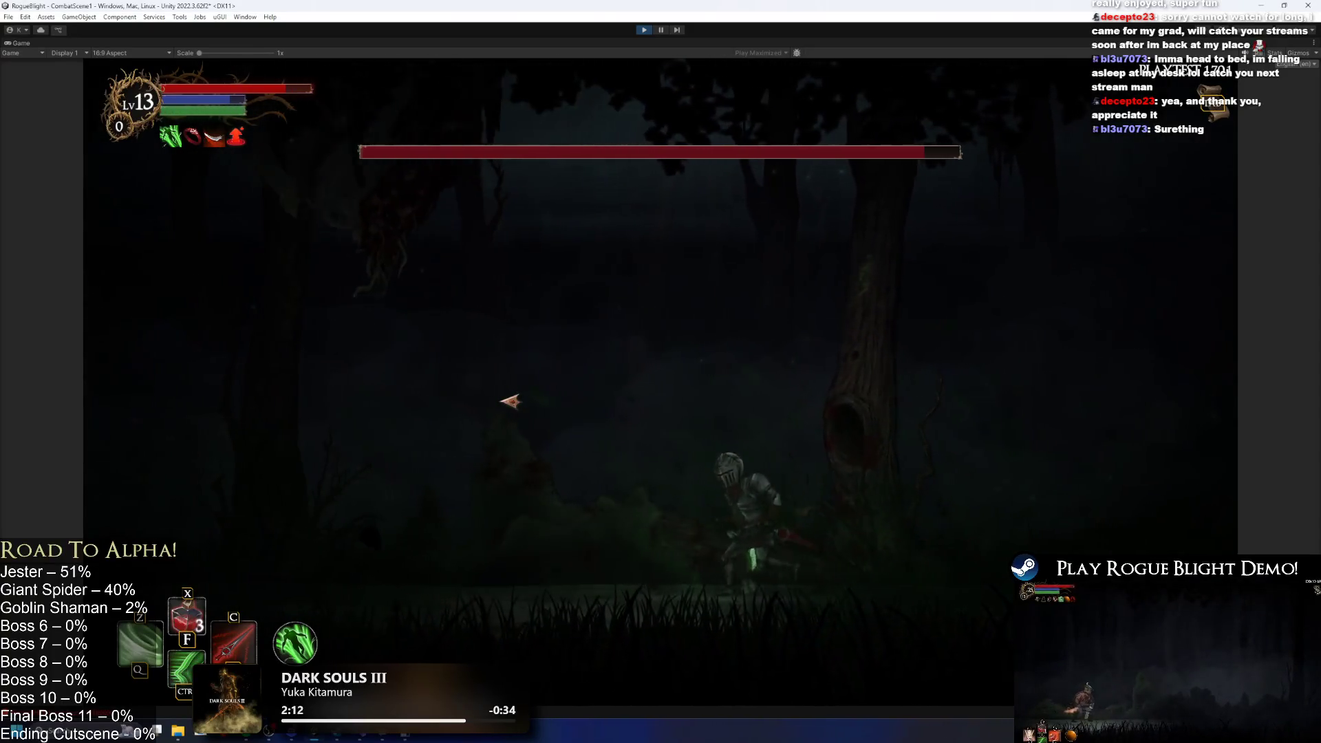
key("a")
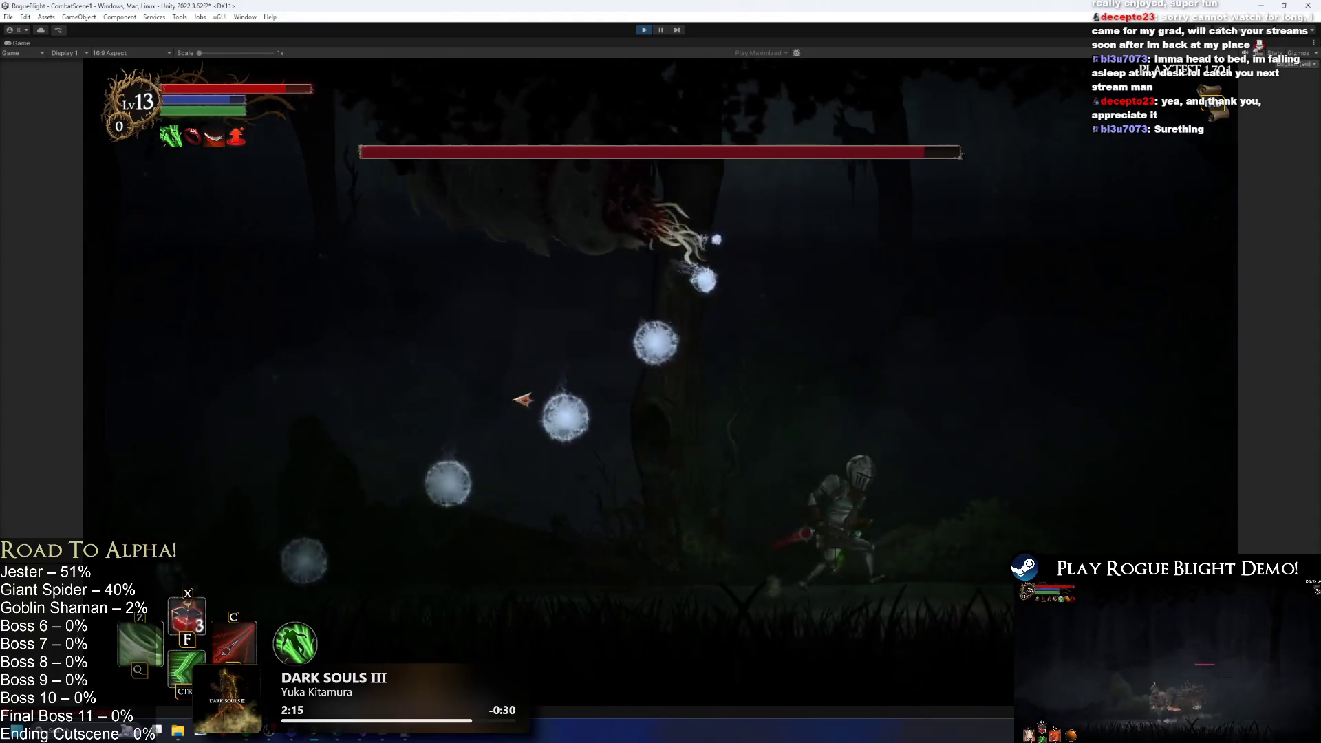
key("d")
key("space")
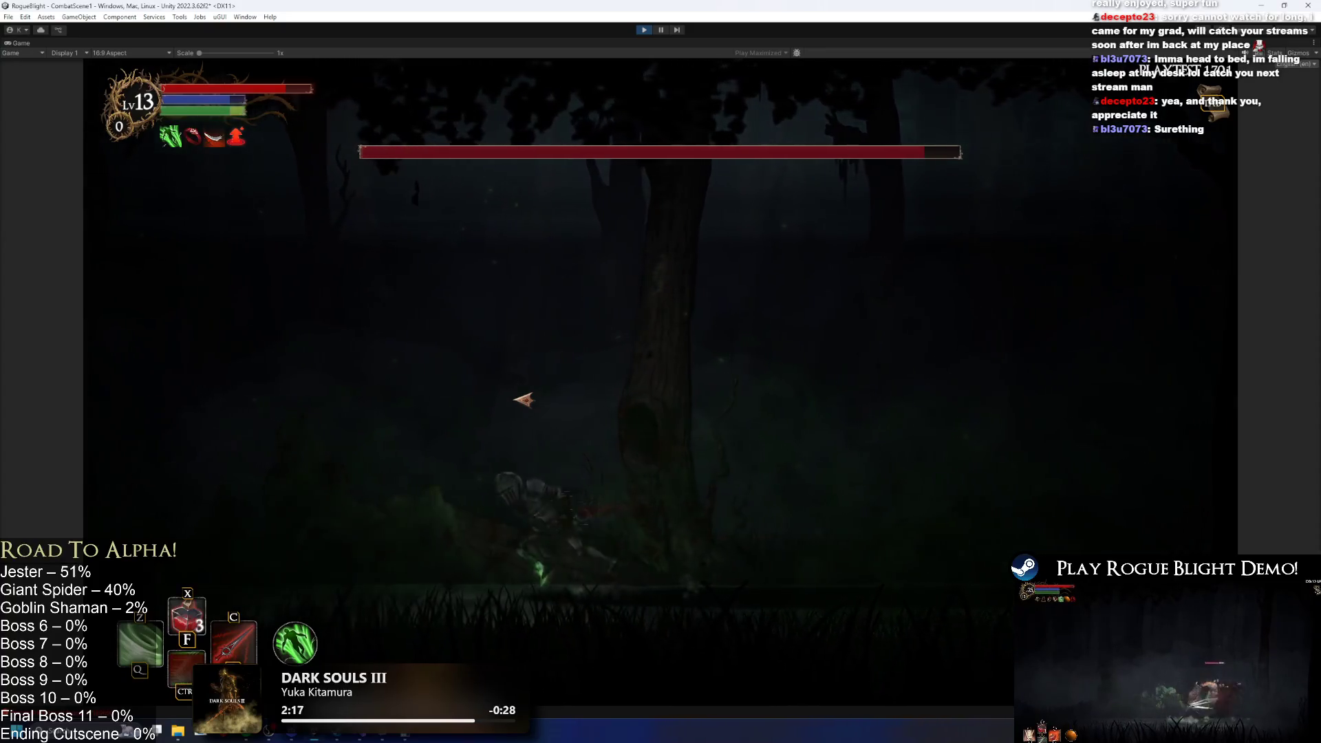
left_click(792, 498)
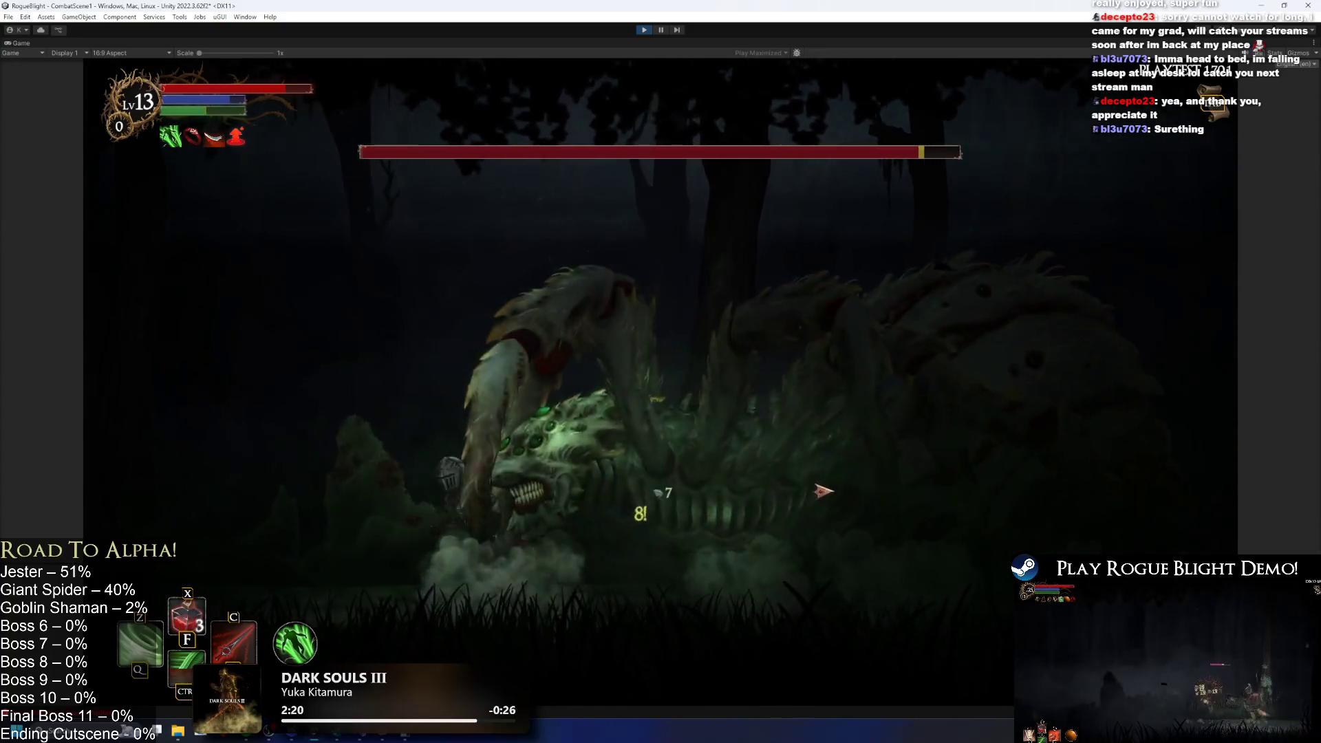
Retreat left from the spider's bite, then run back right through the orbs past it.
key("a")
key("d")
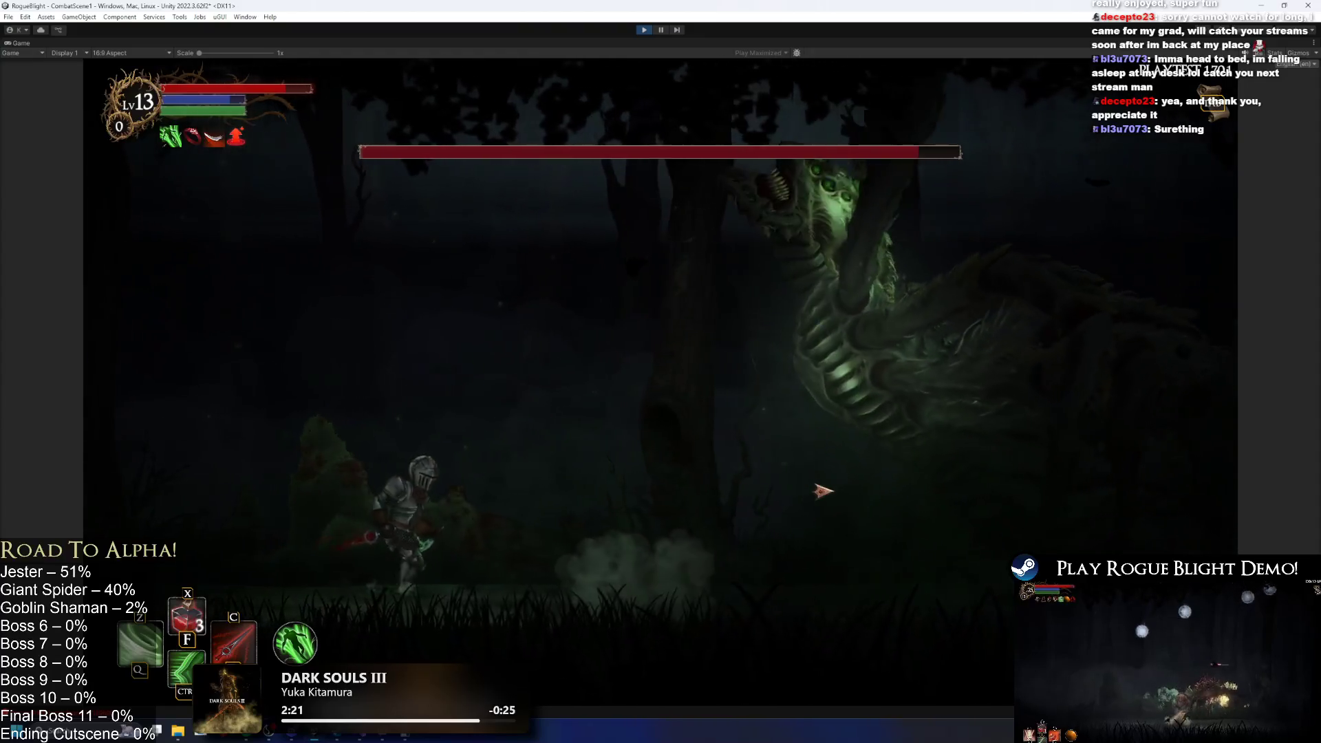
key("d")
key("d")
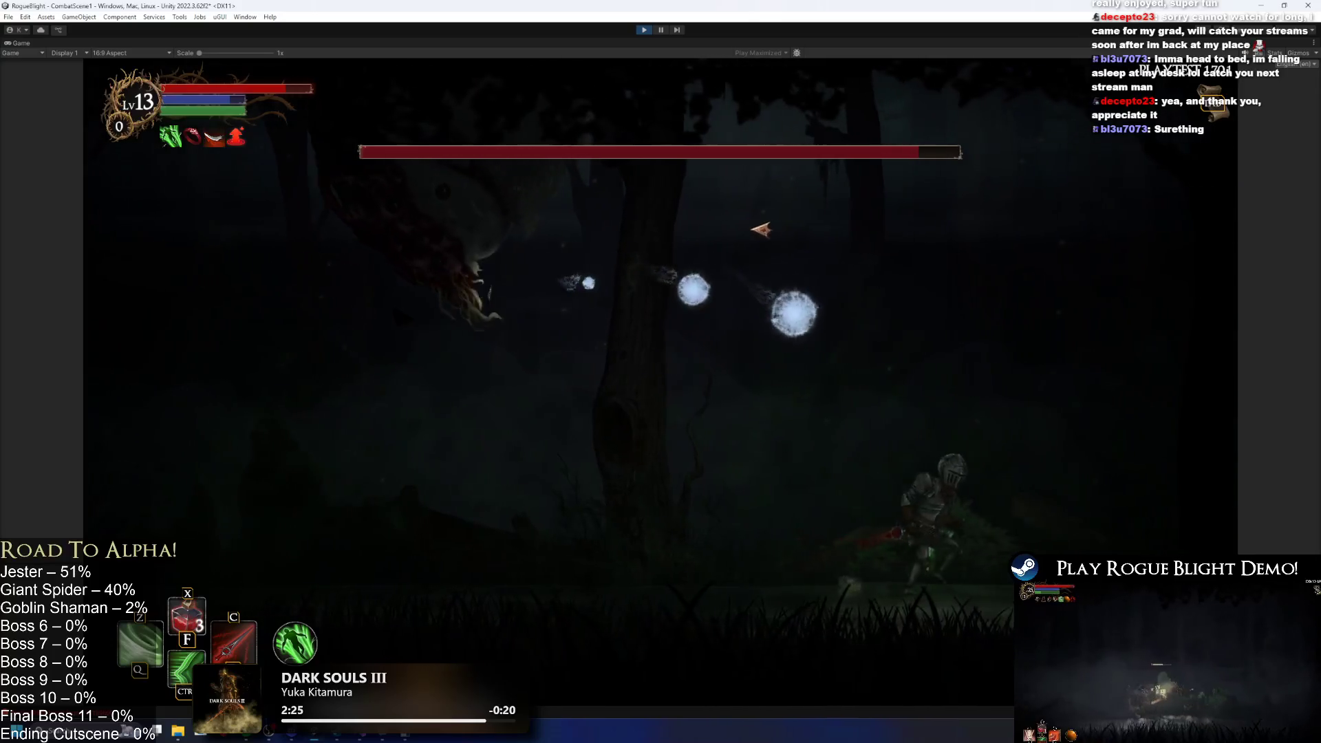
key("a")
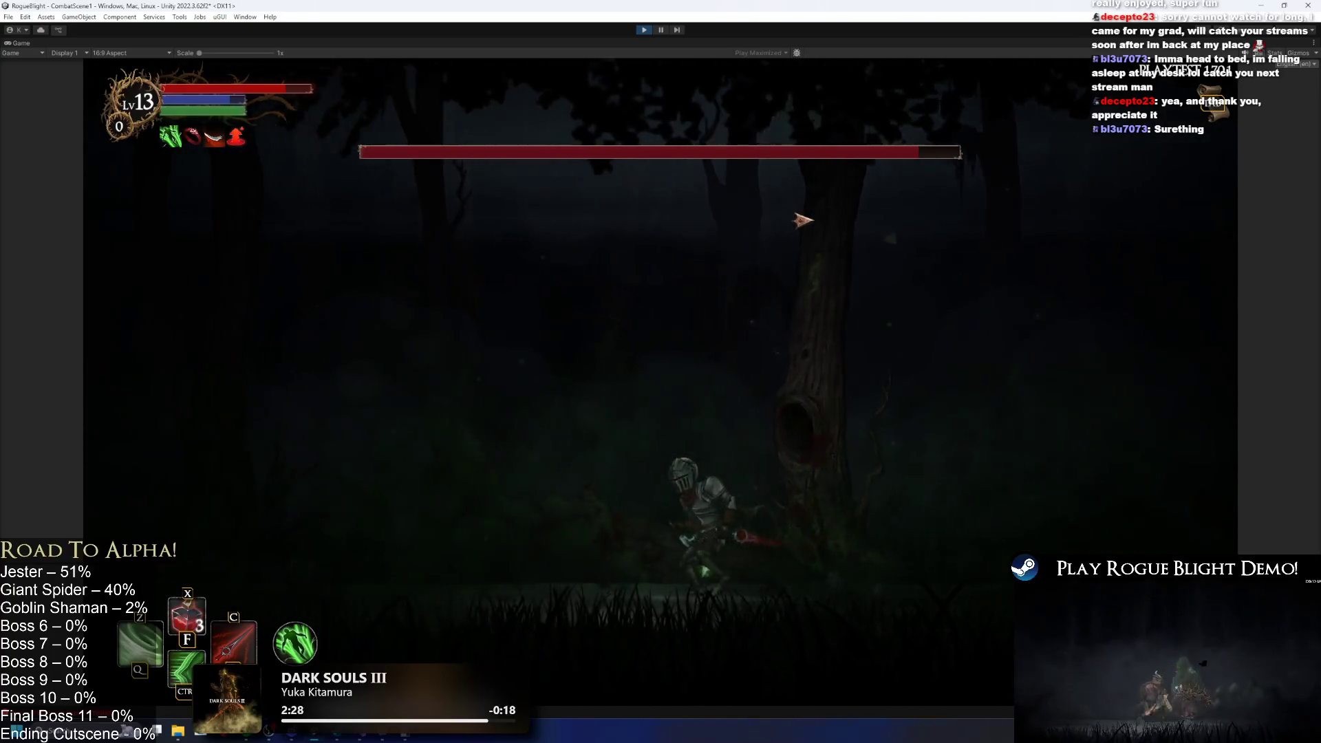
key("a")
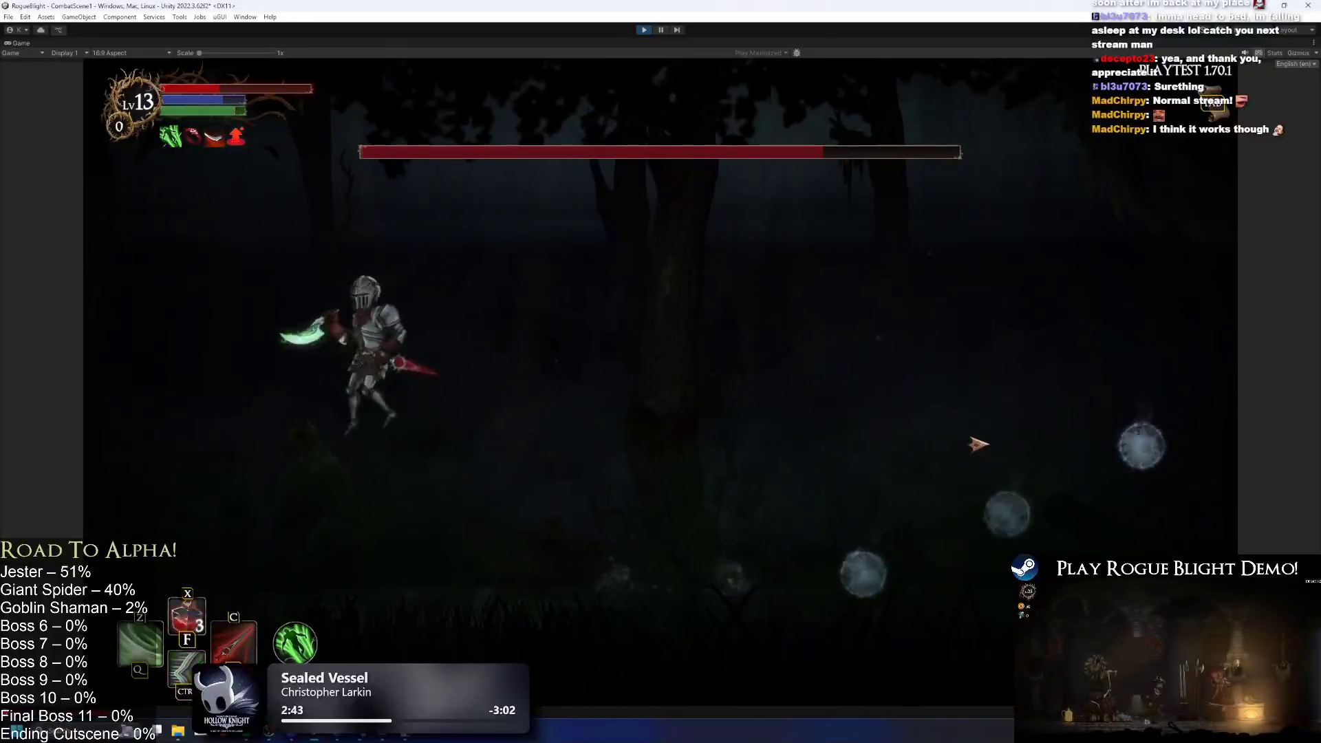
key("a")
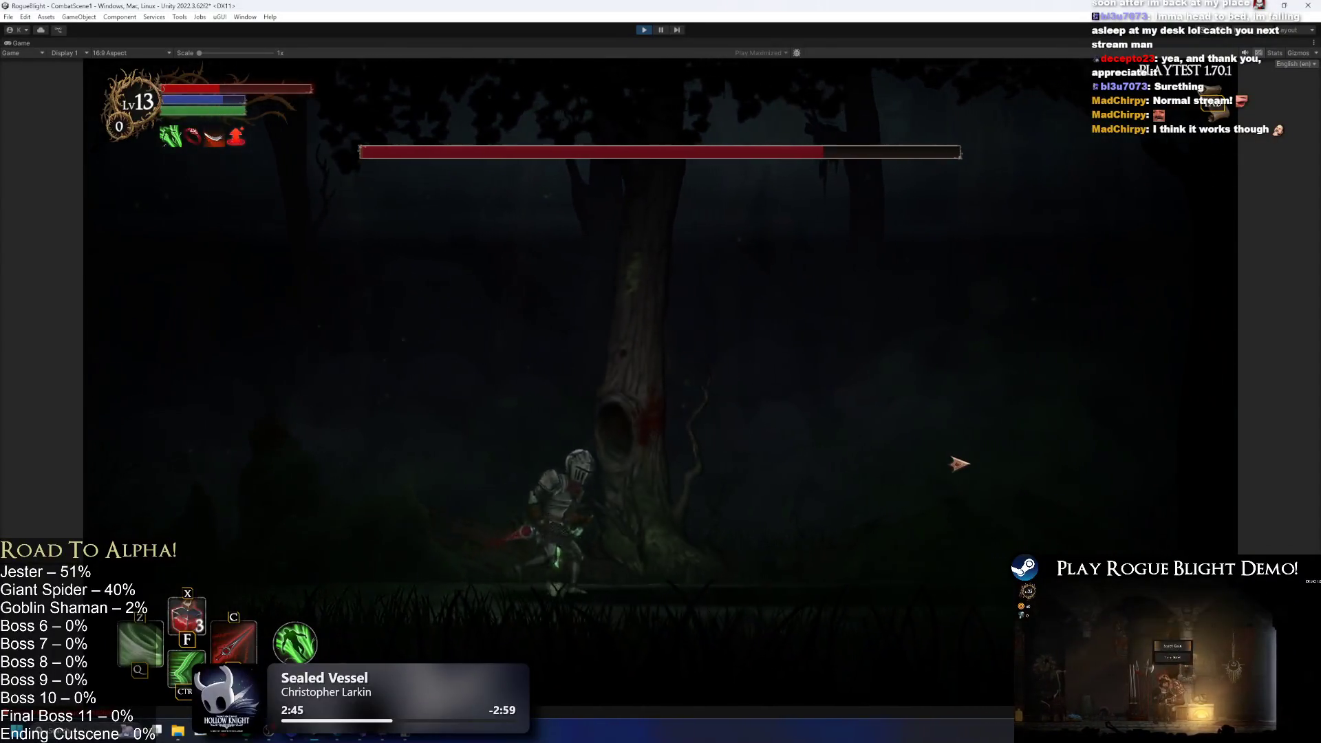
key("a")
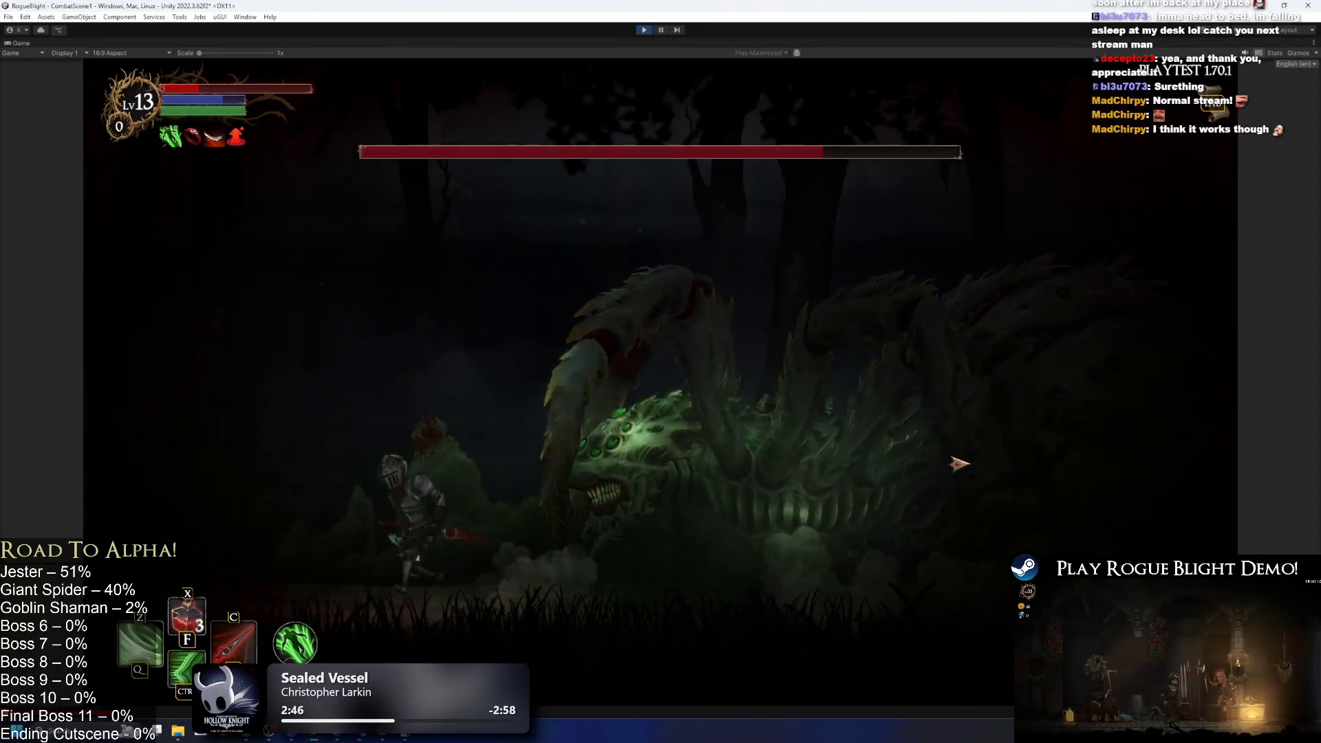
key("a")
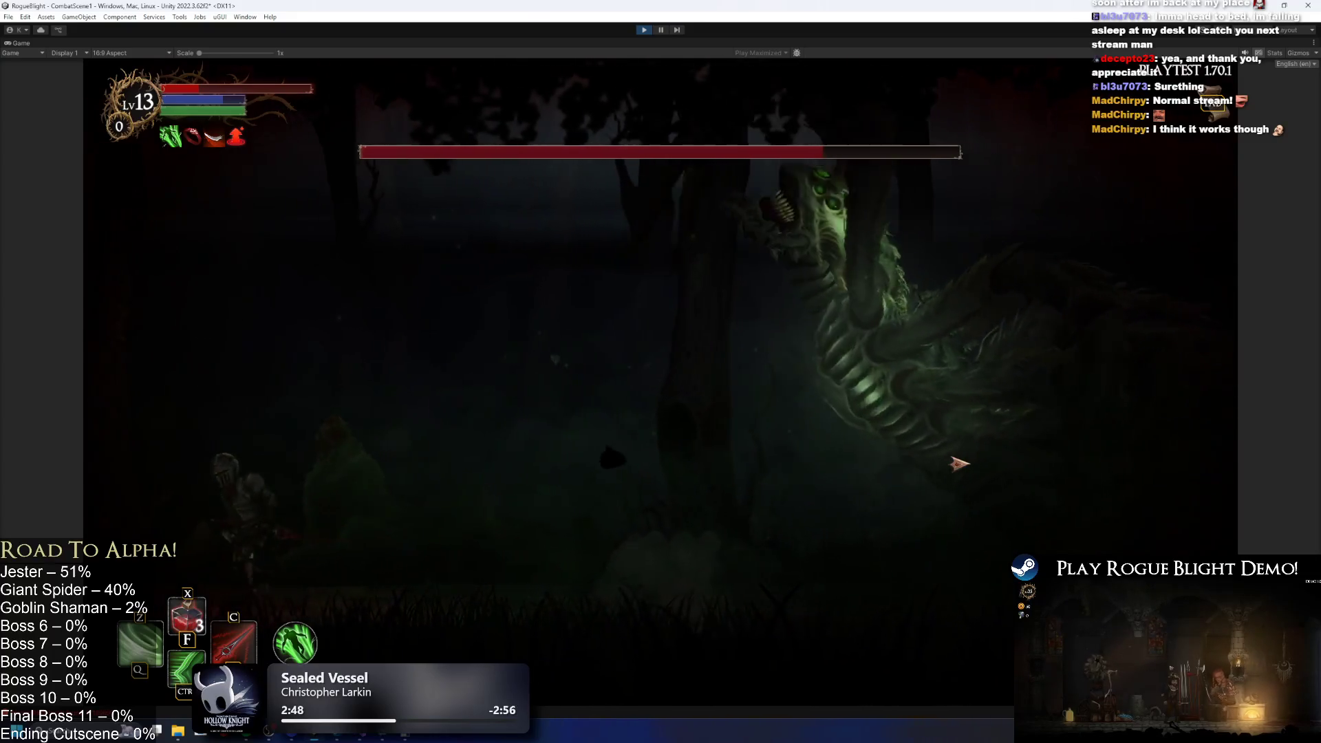
key("d")
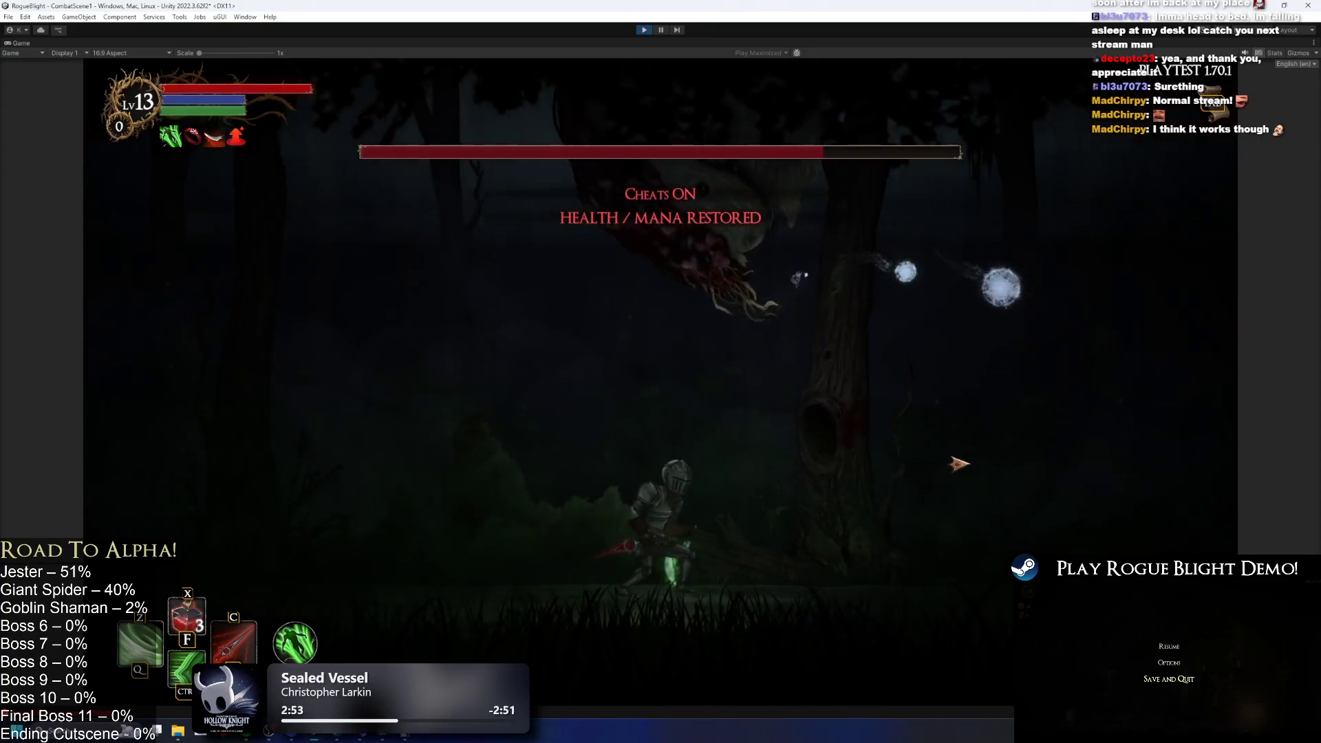
key("d")
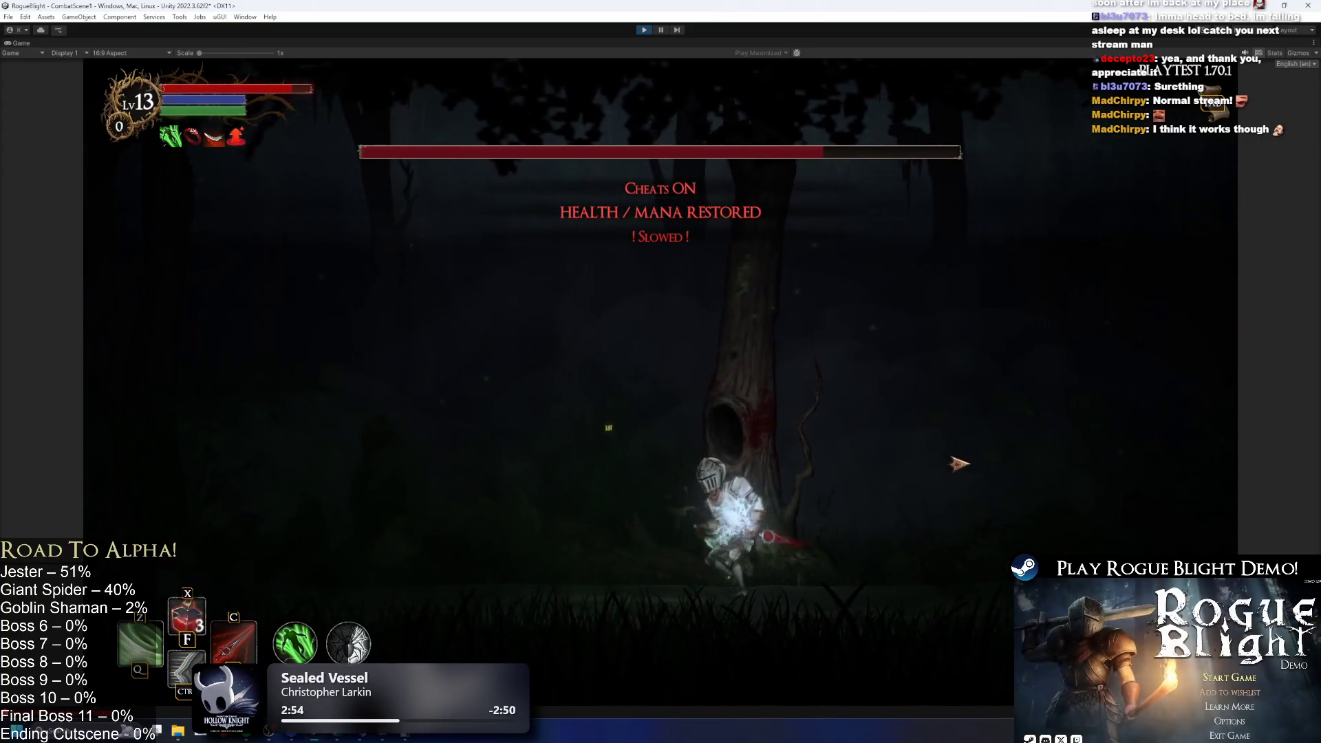
key("d")
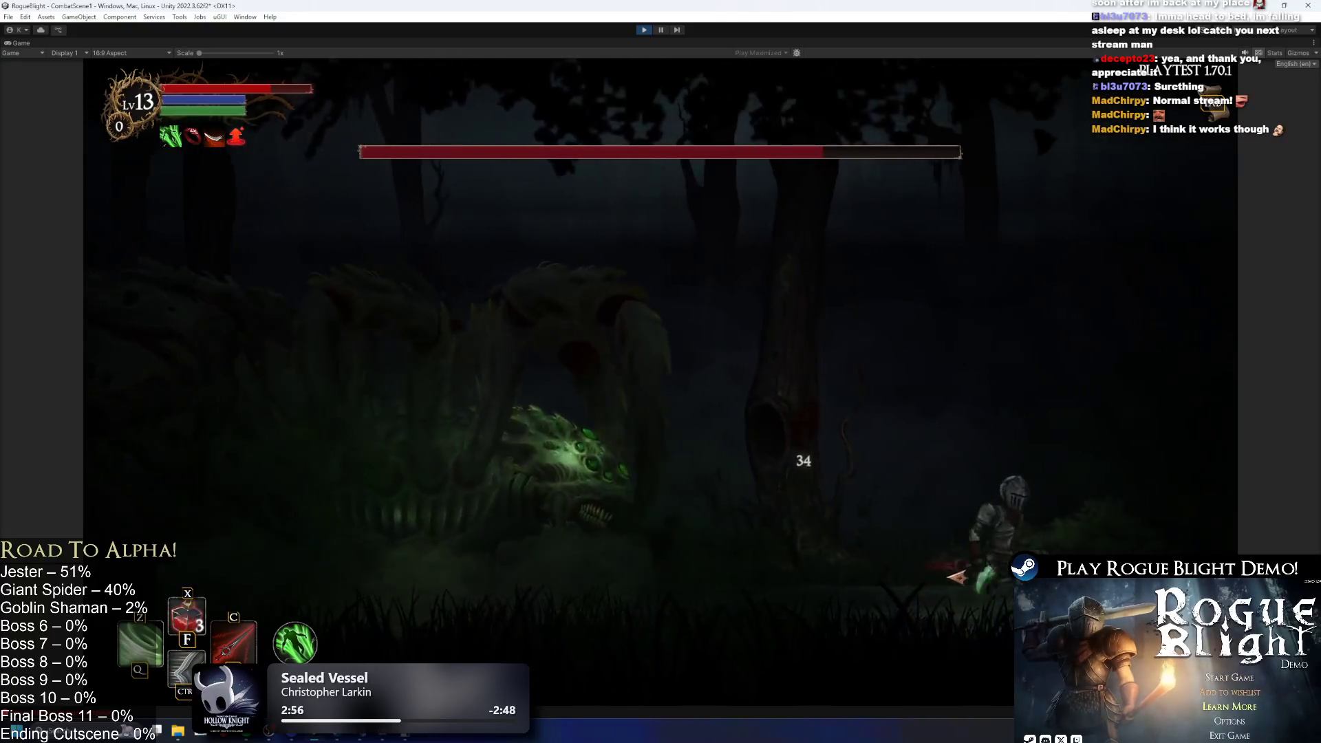
key("d")
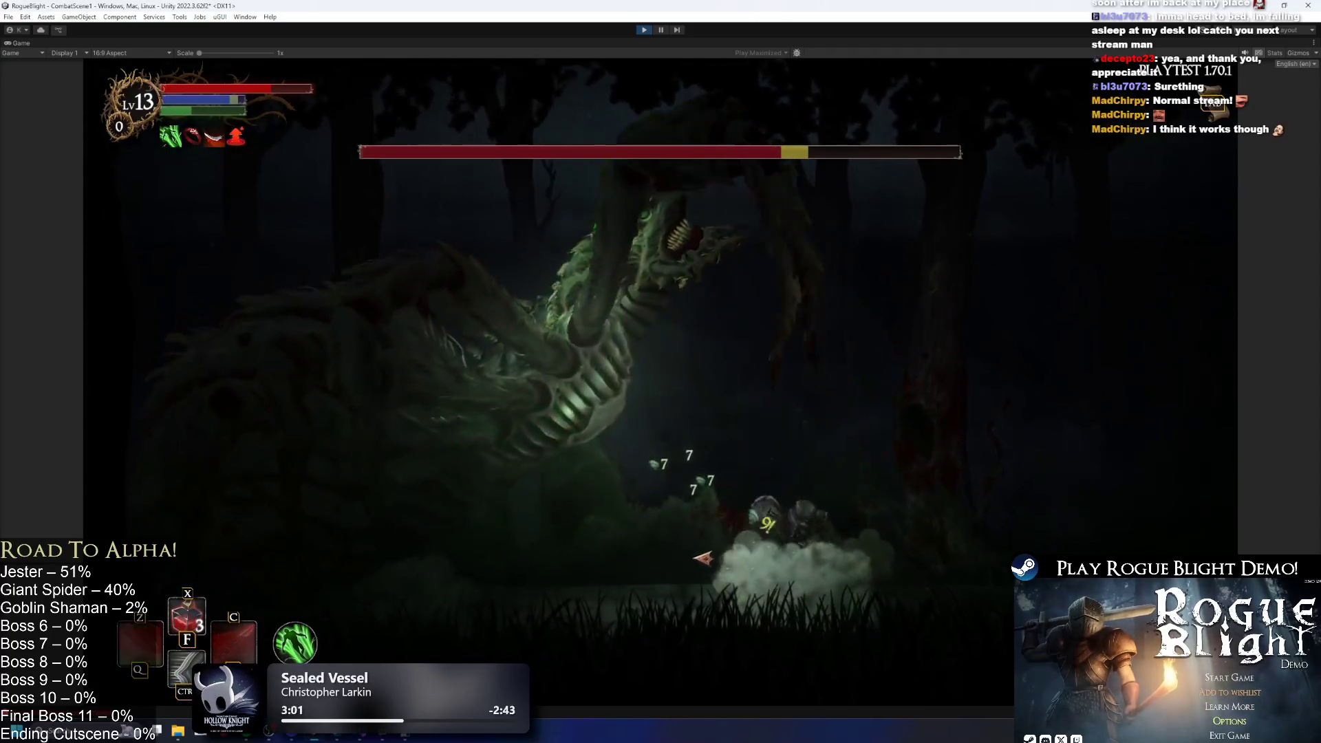
Jump and swing mid-air slashes around the charging spider, then pause with Esc.
key("space")
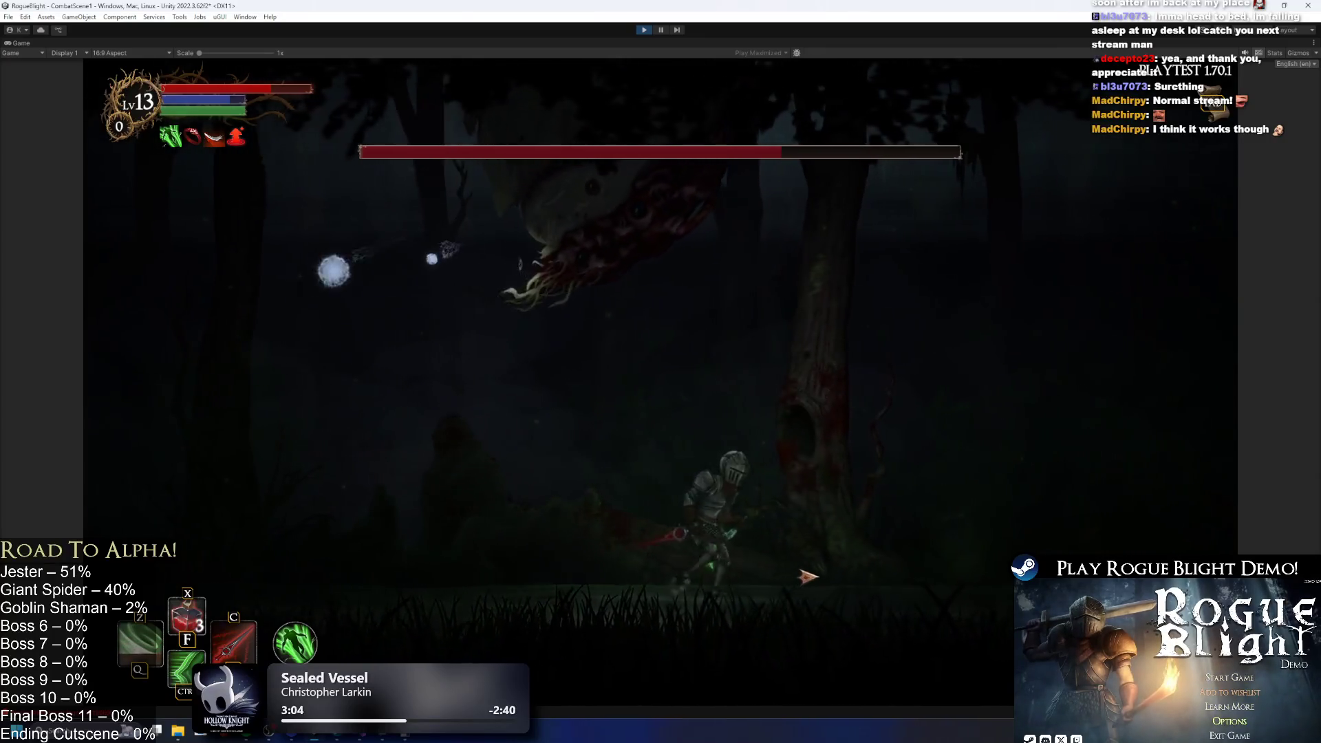
key("d")
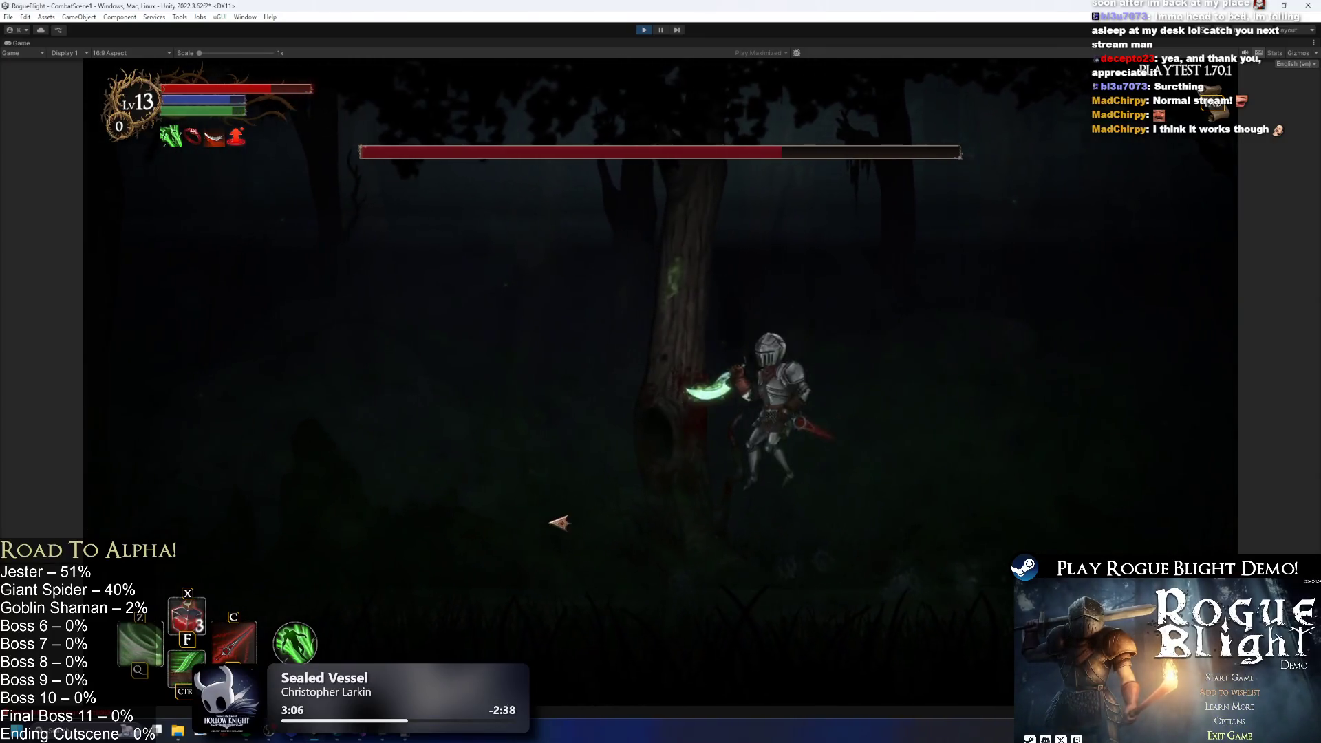
key("a")
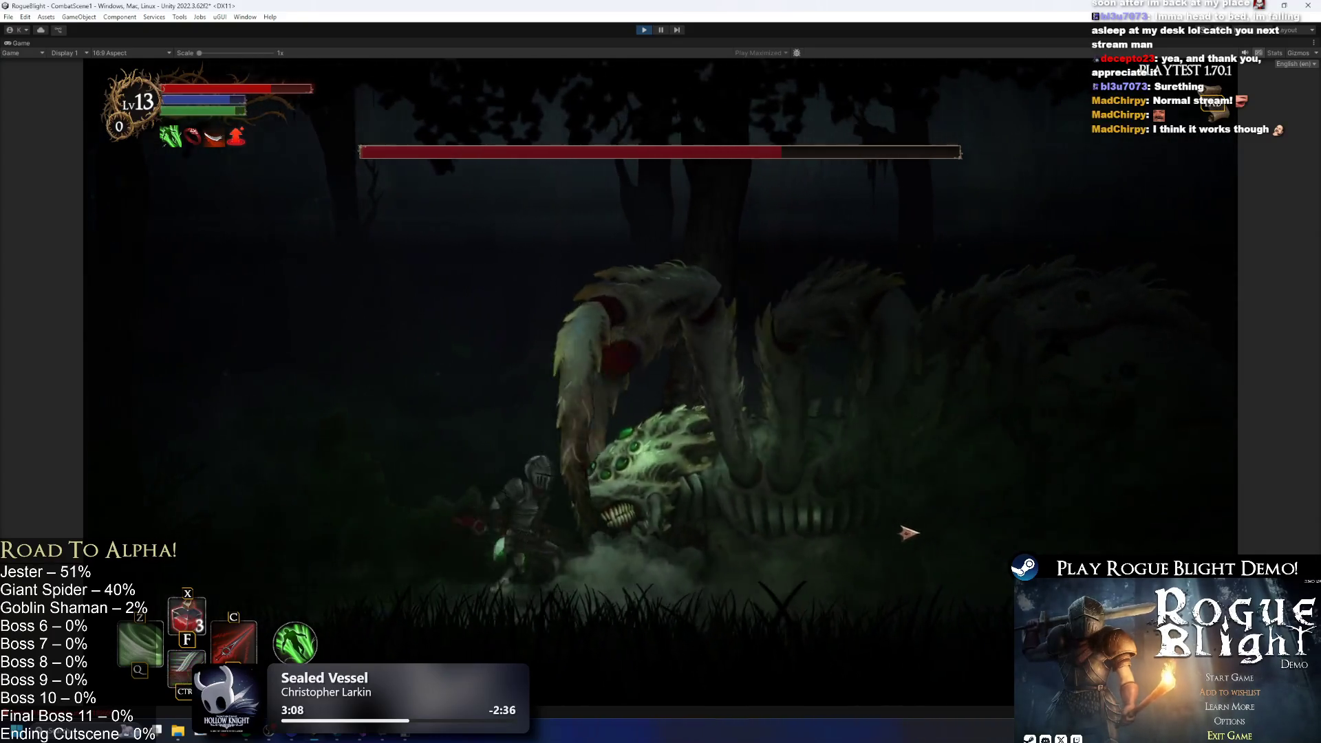
key("a")
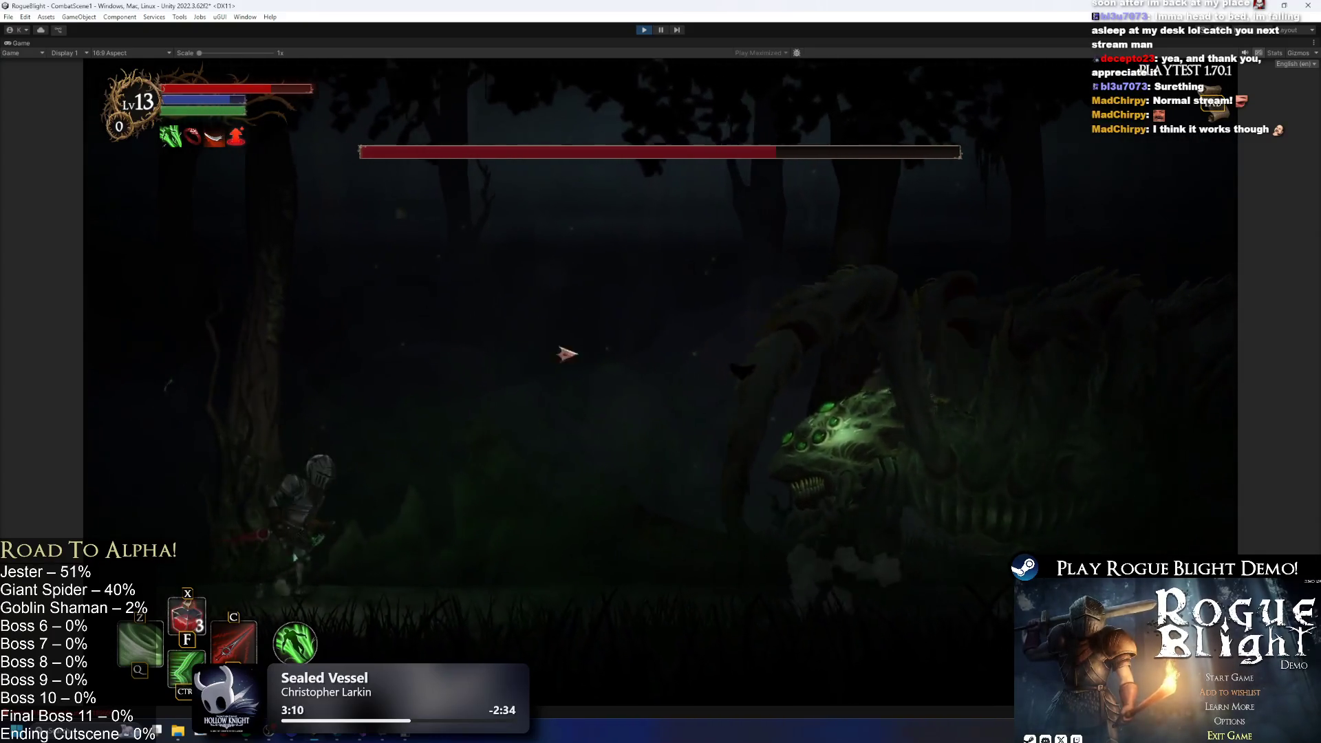
key("d")
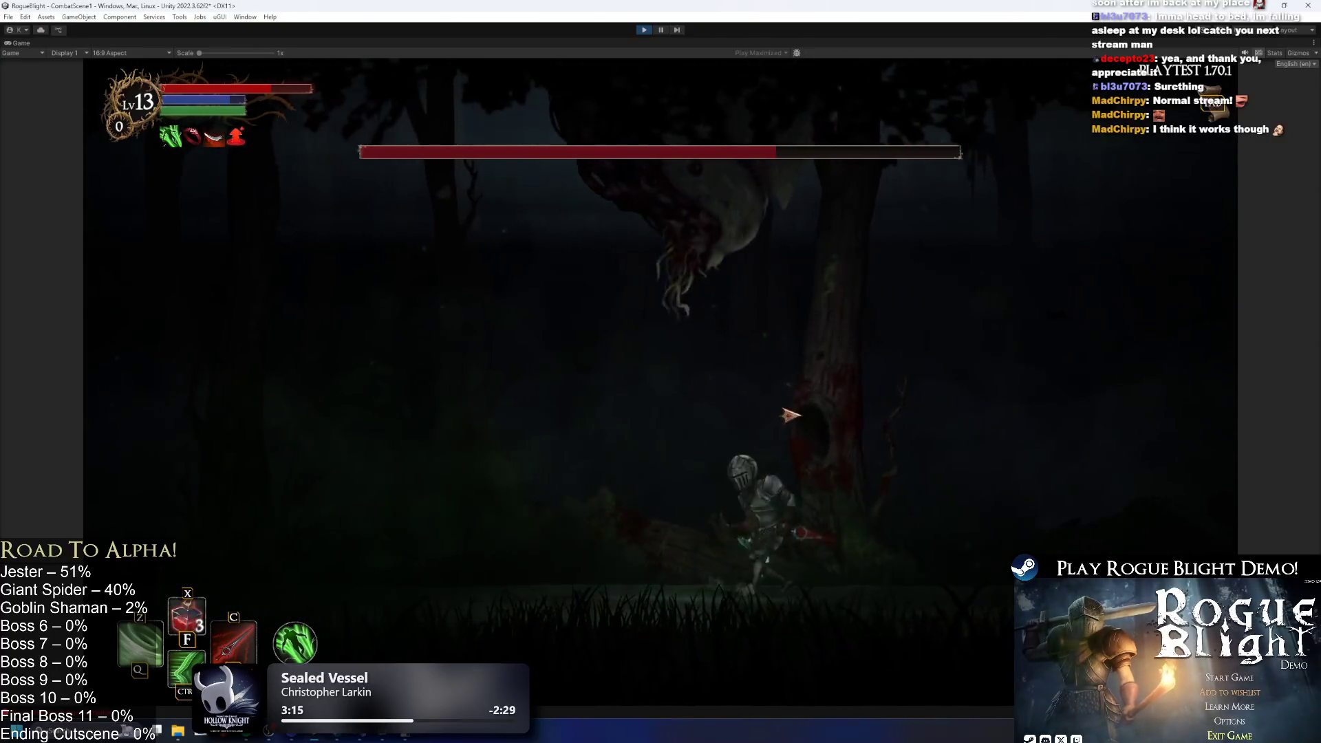
key("a")
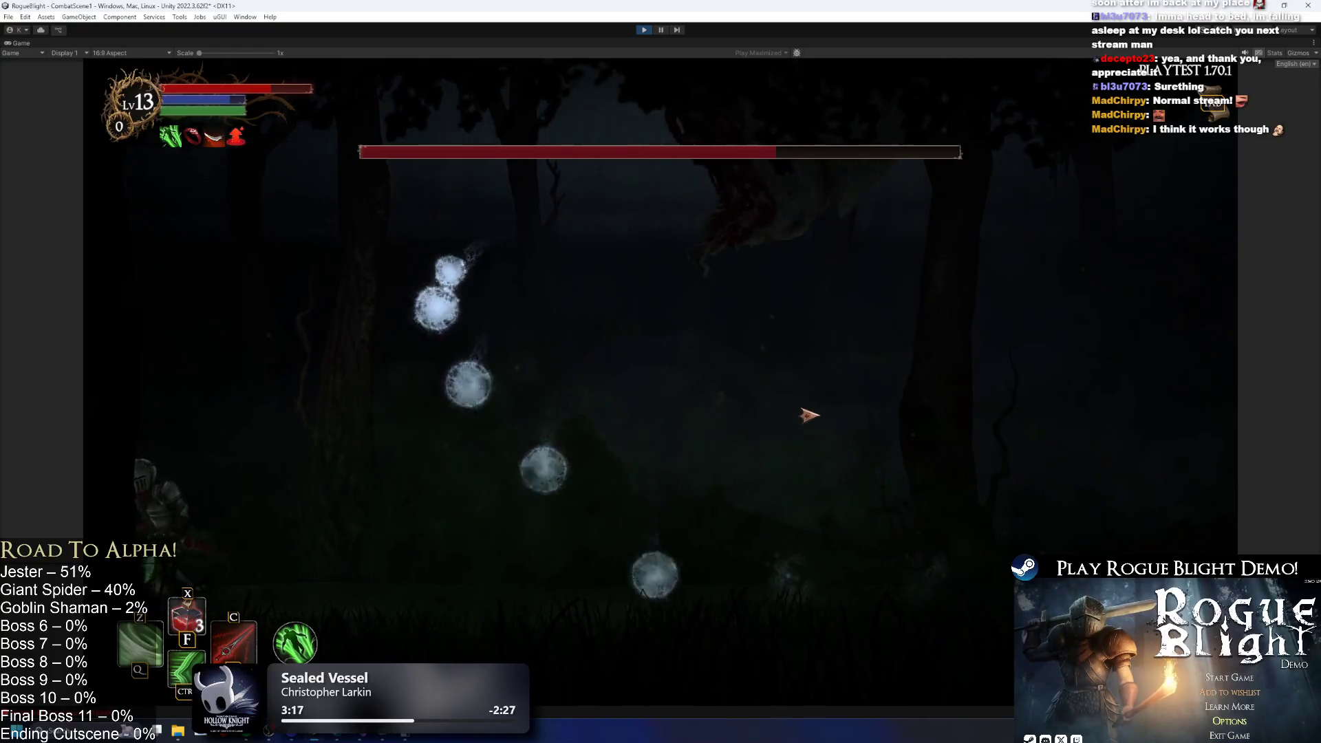
key("space")
key("d")
key("d")
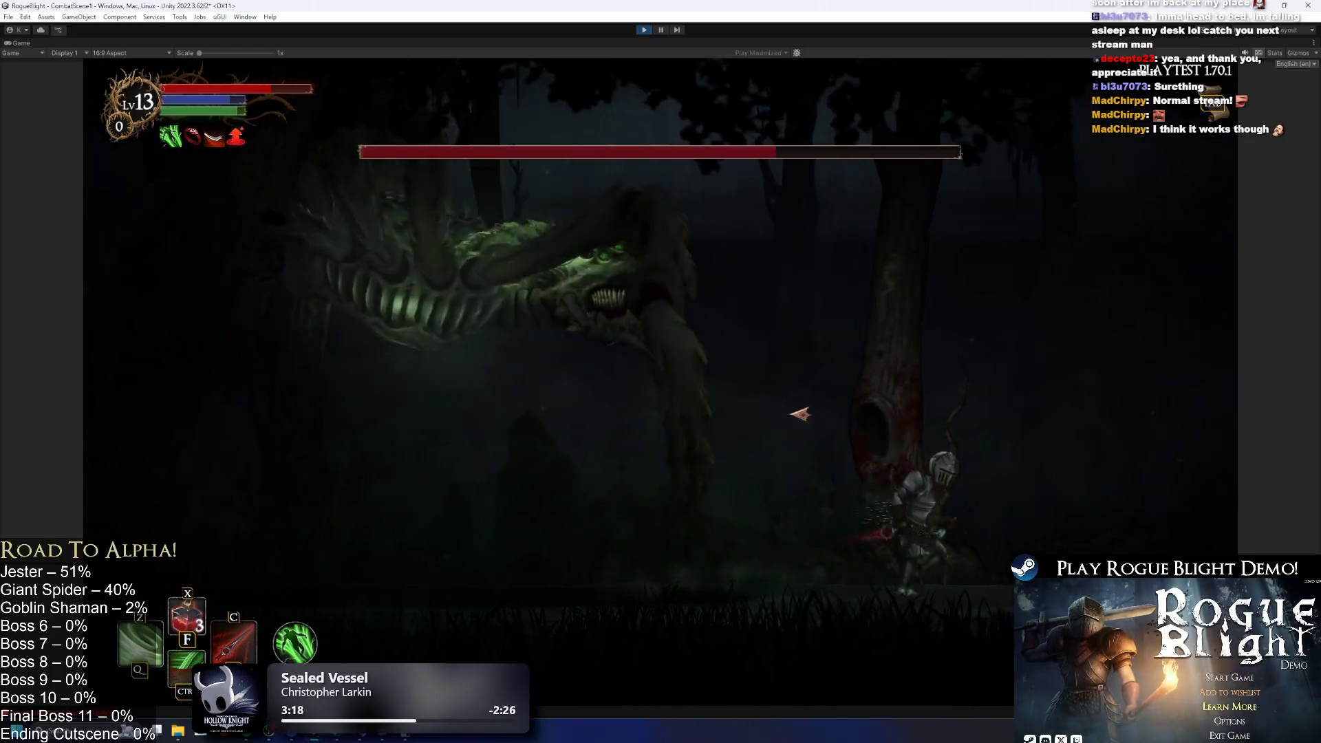
key("d")
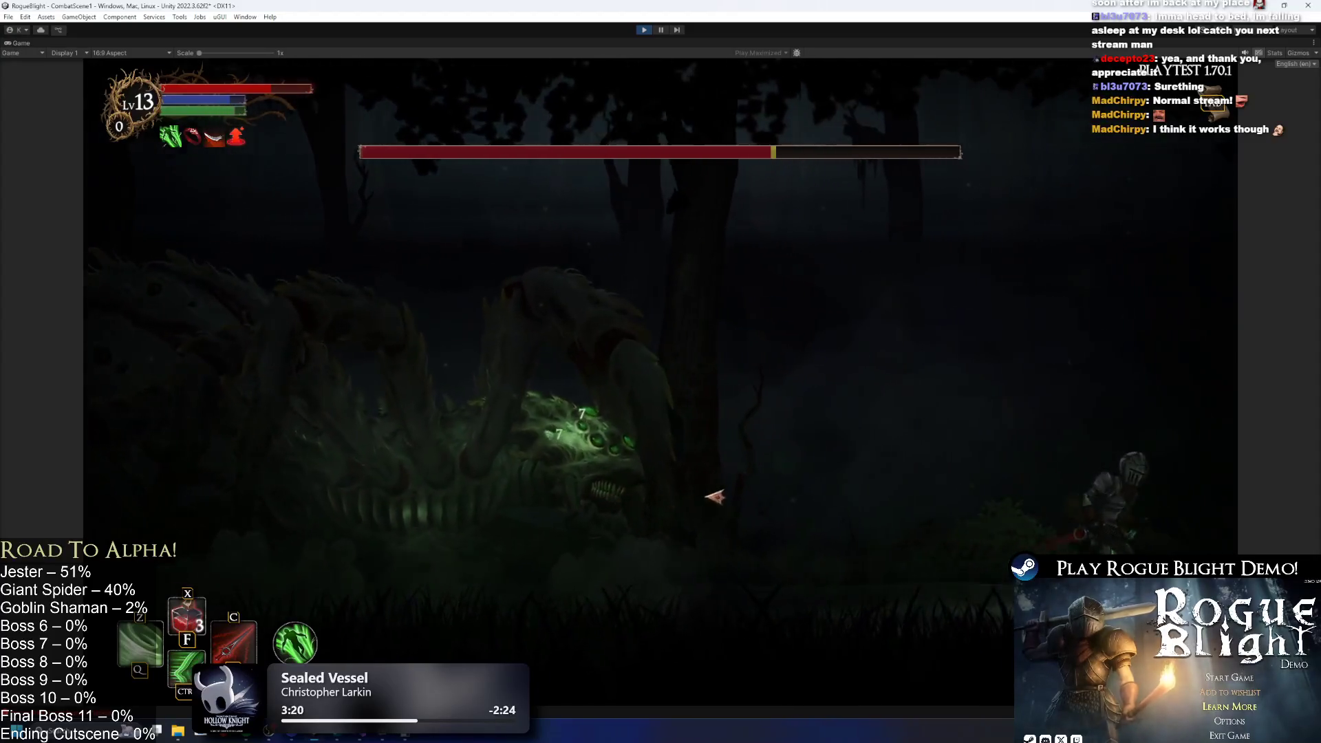
key("a")
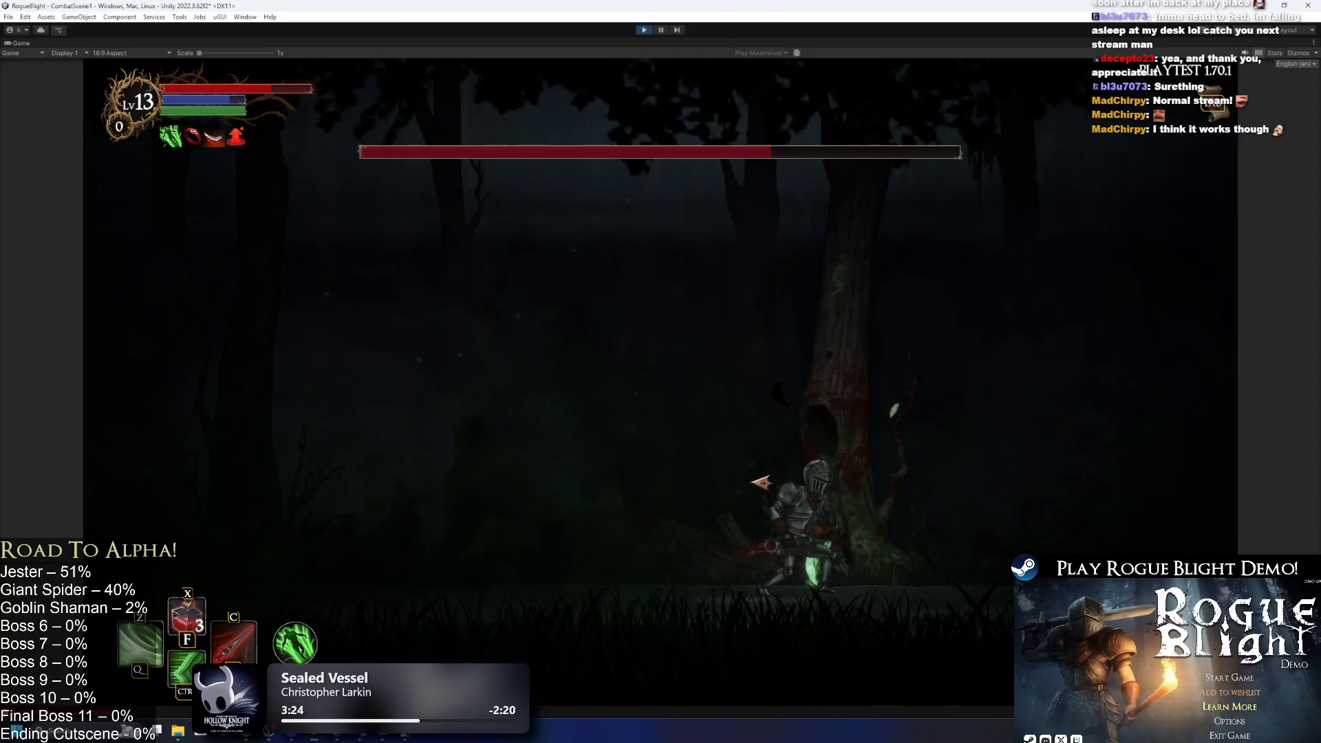
key("d")
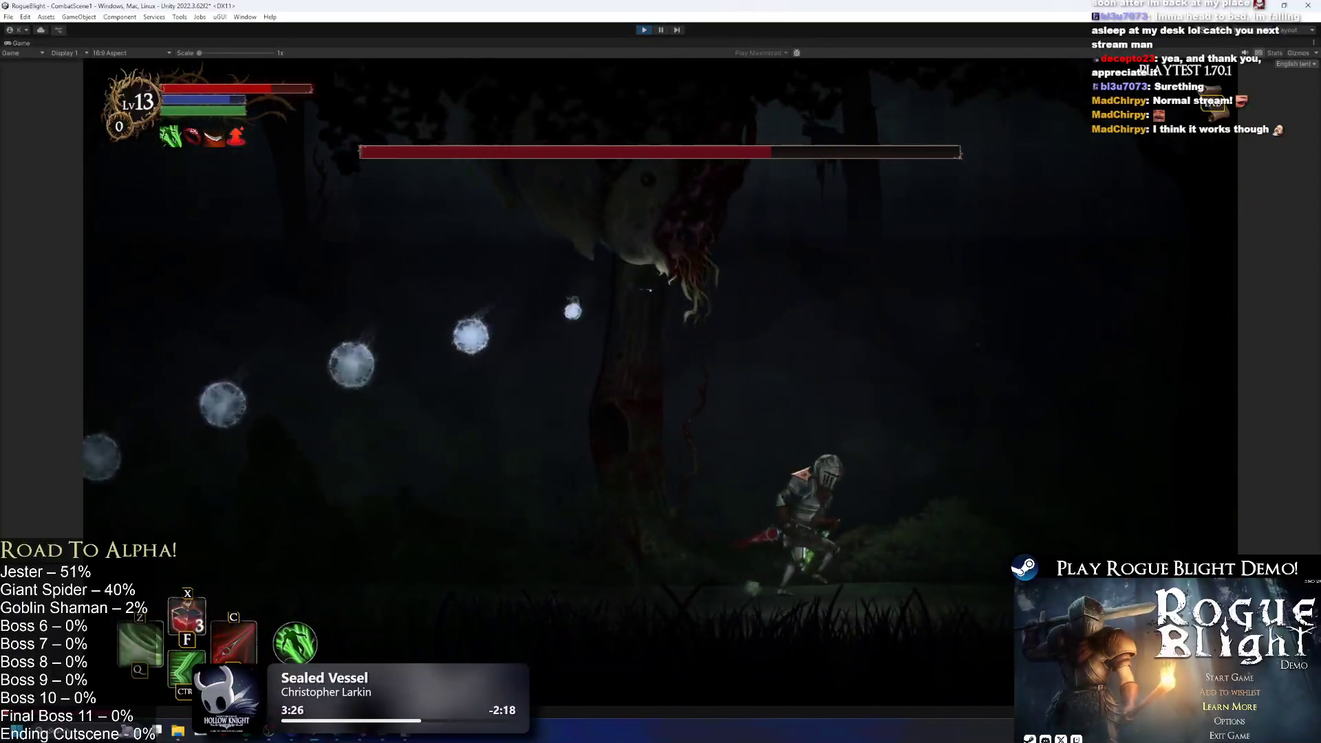
key("a")
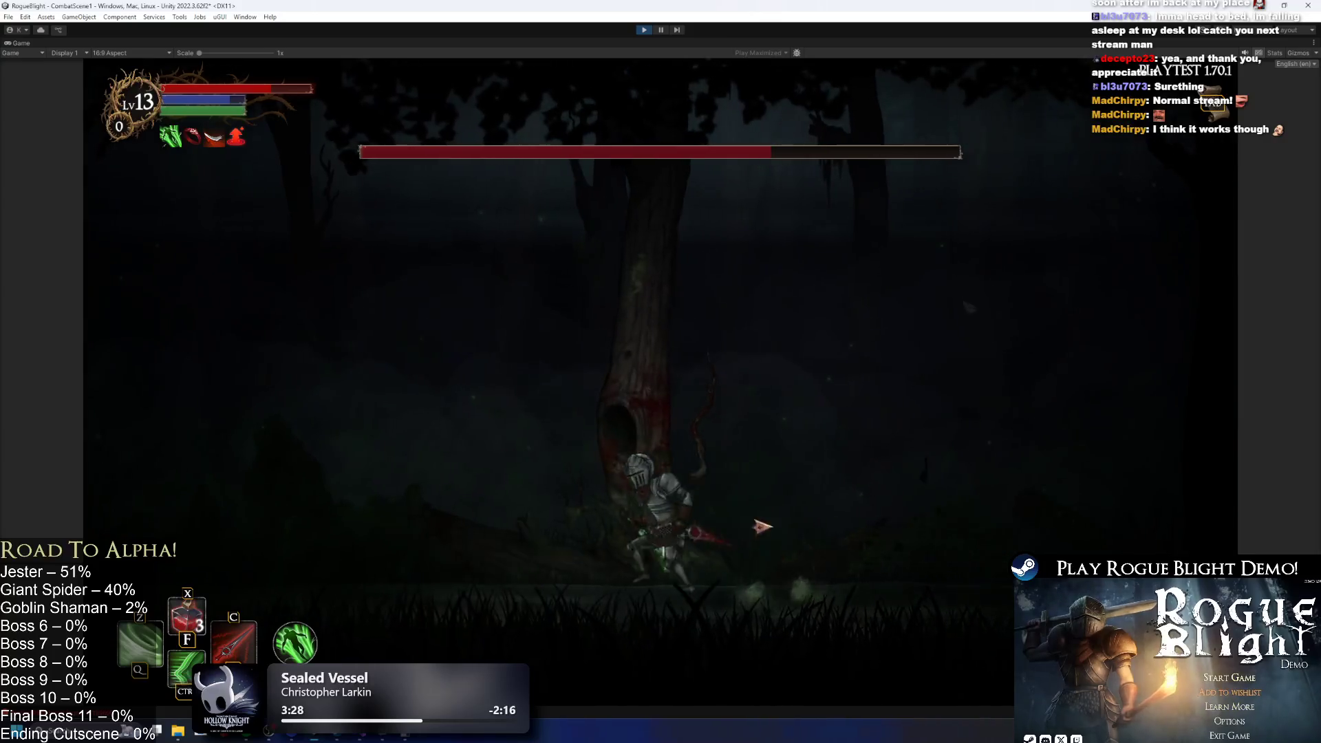
key("a")
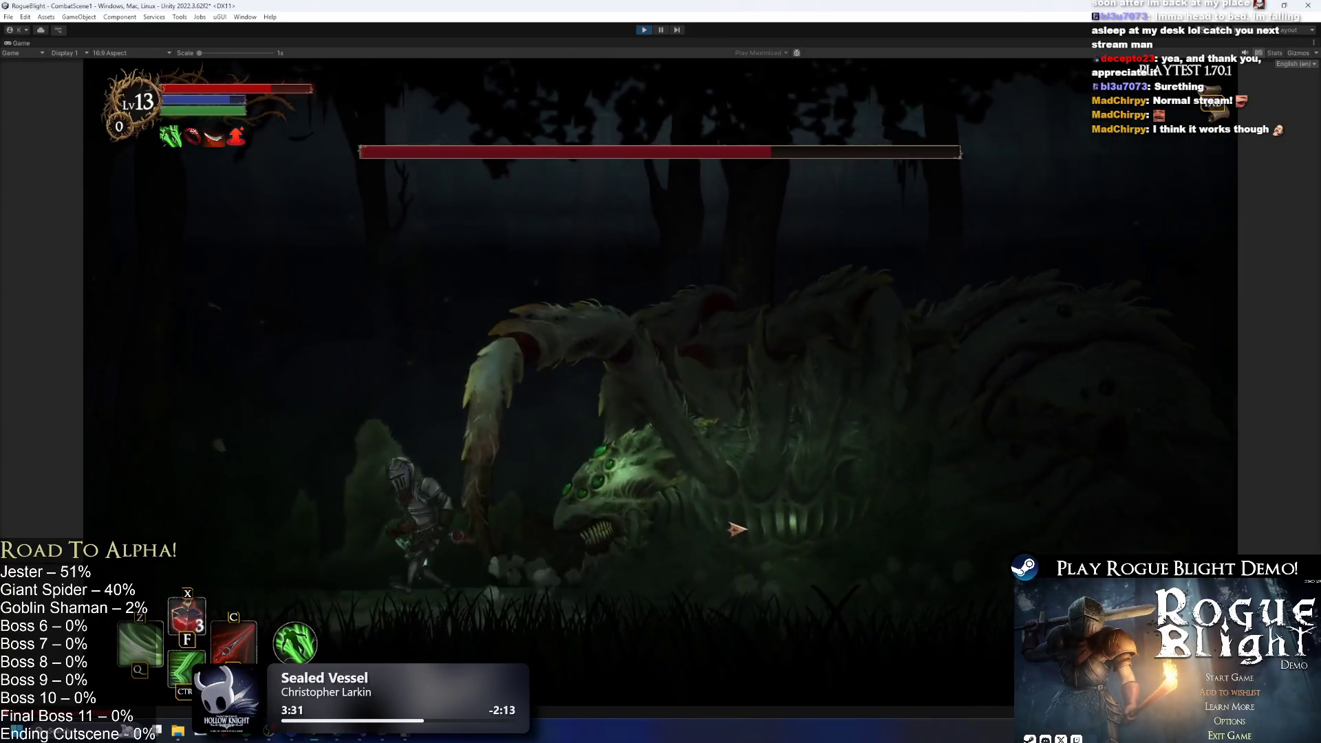
key("Escape")
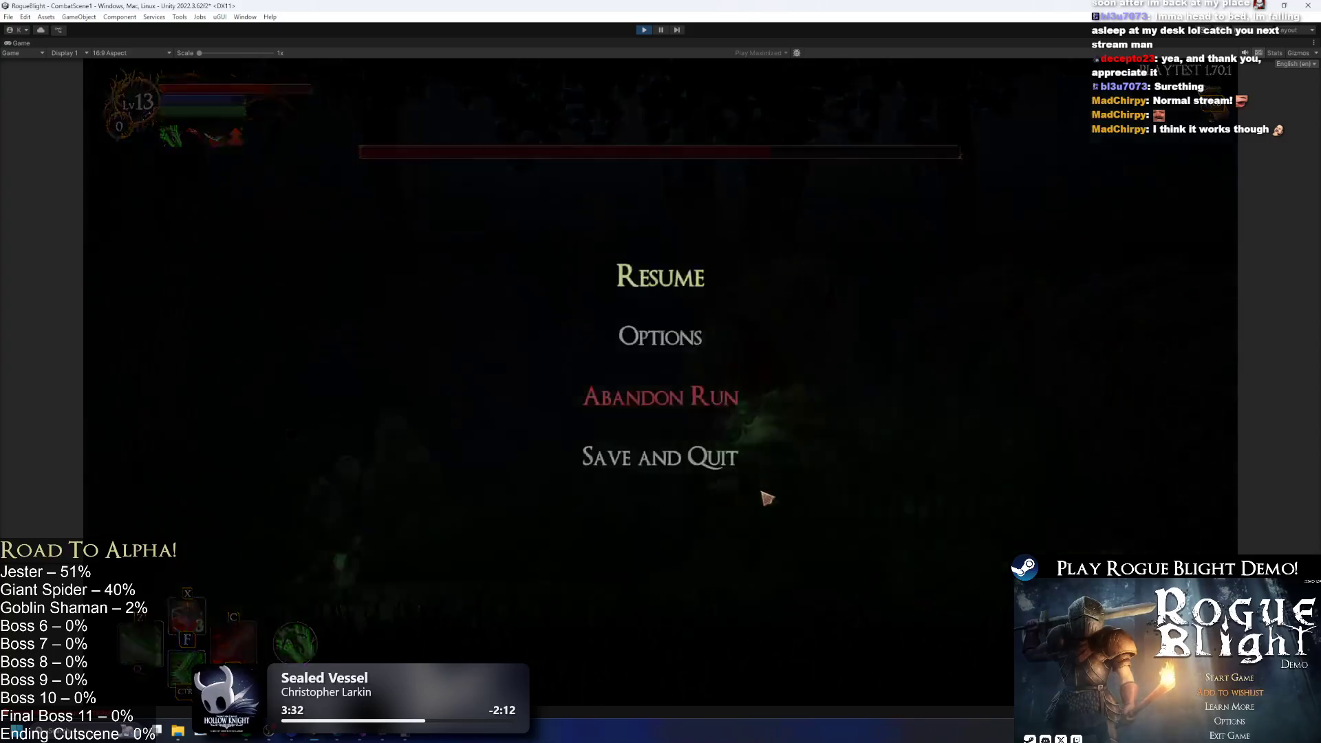
Launch Gyazo Video from Windows search ('gy'), then resume the paused spider fight.
key("super")
type("gya")
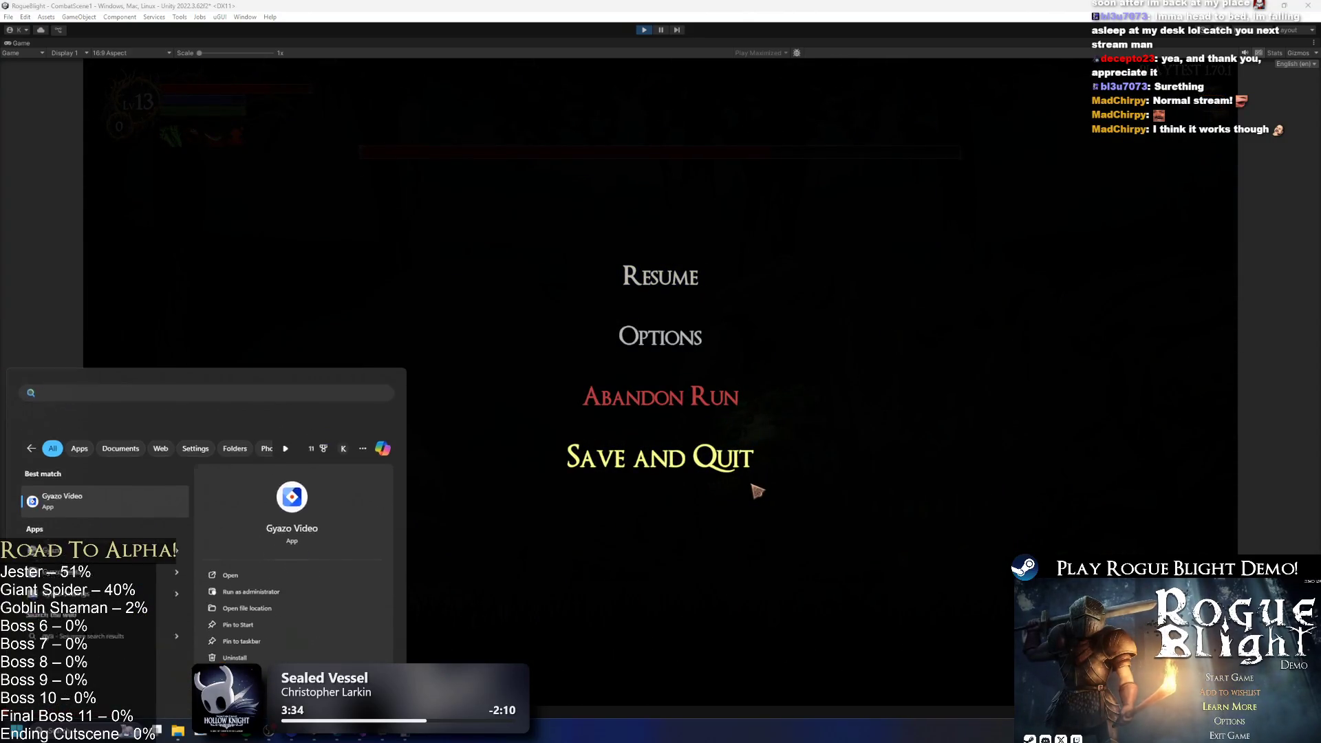
key("Return")
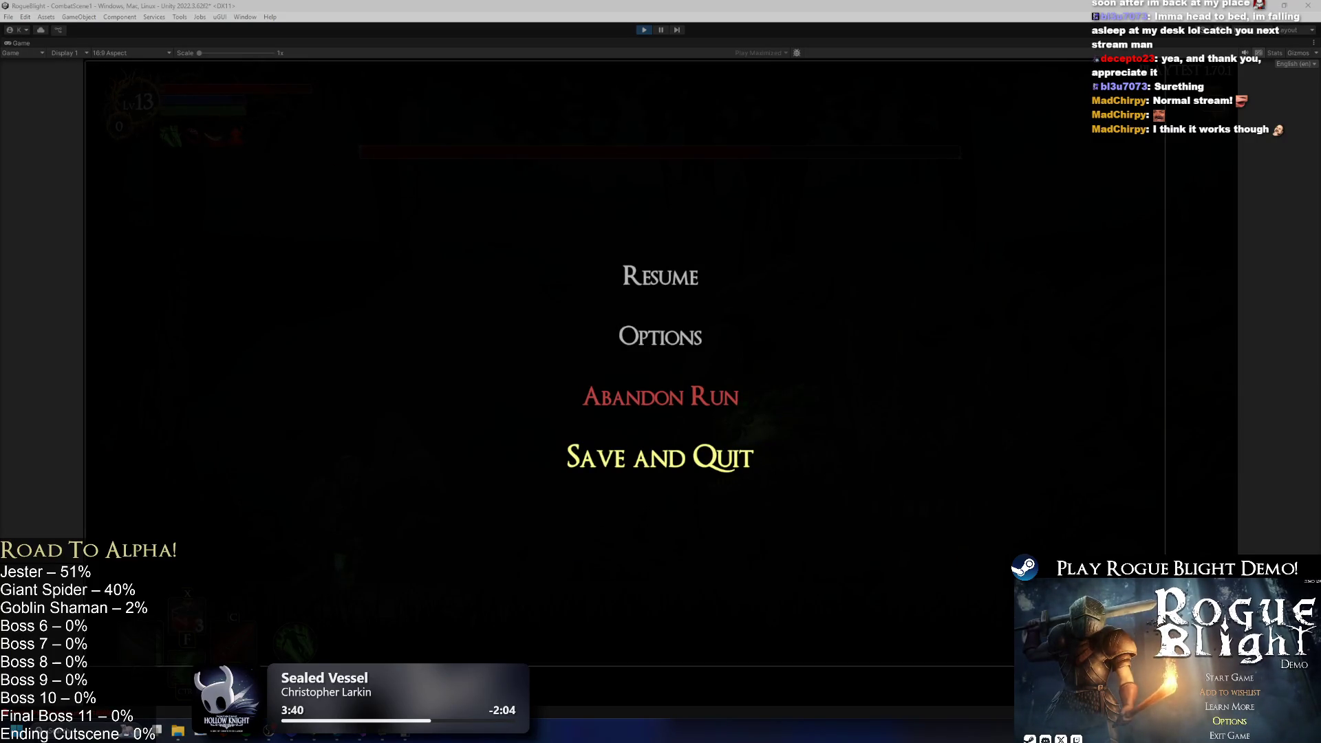
key("Escape")
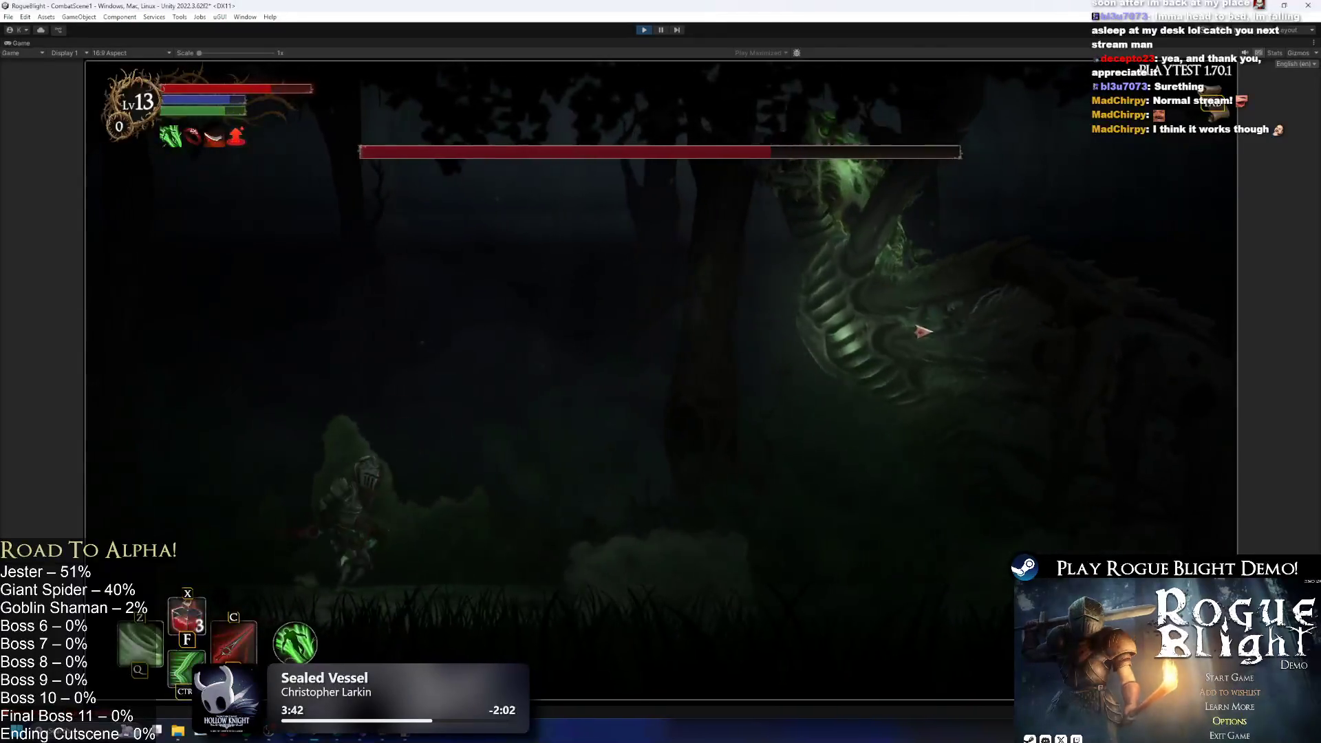
Move the knight left and right while the boss fires orbs, then pause with Esc.
key("Left")
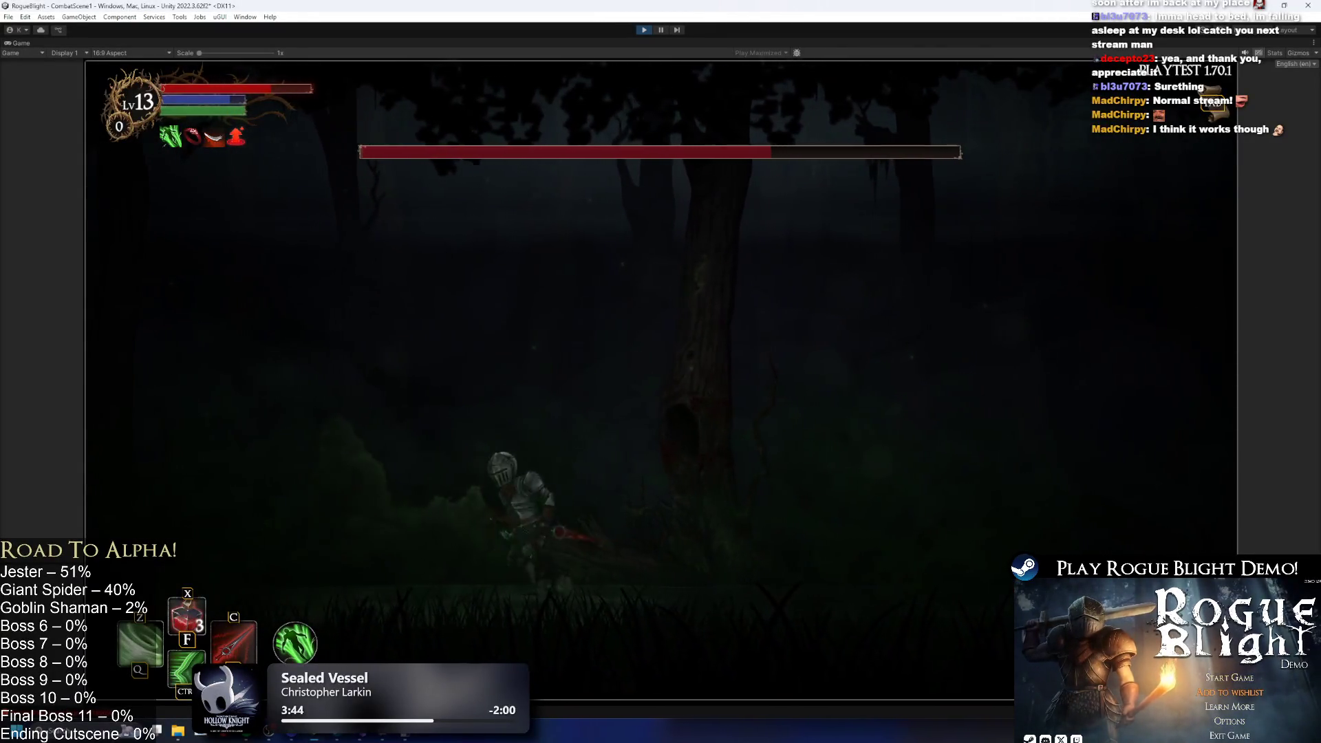
key("Right")
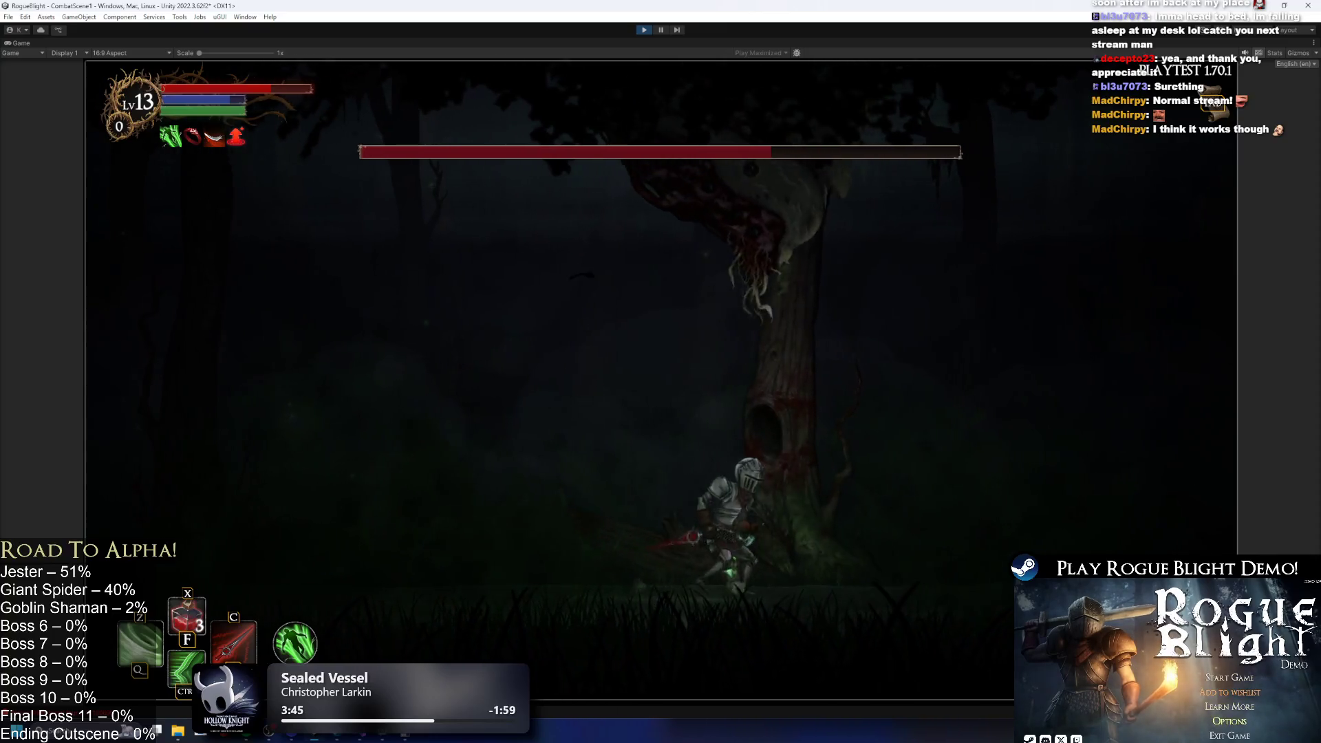
key("Left")
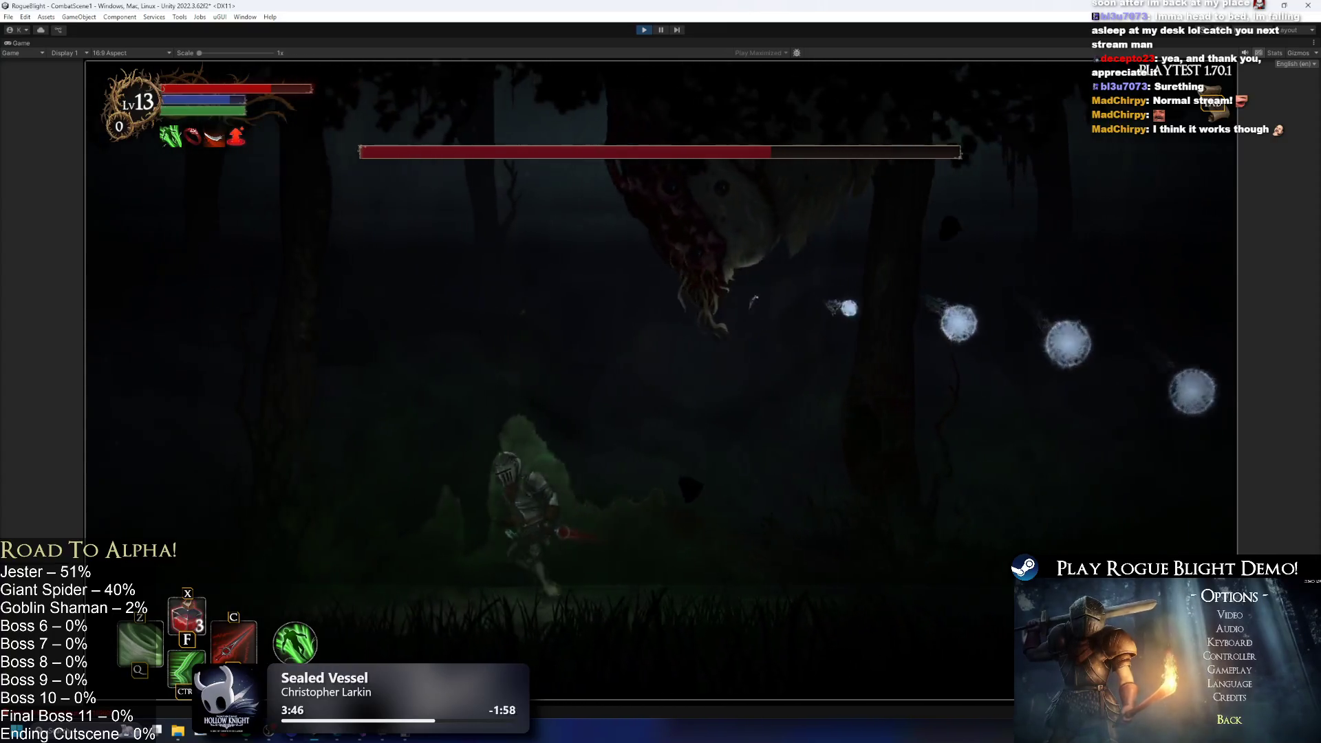
key("Right")
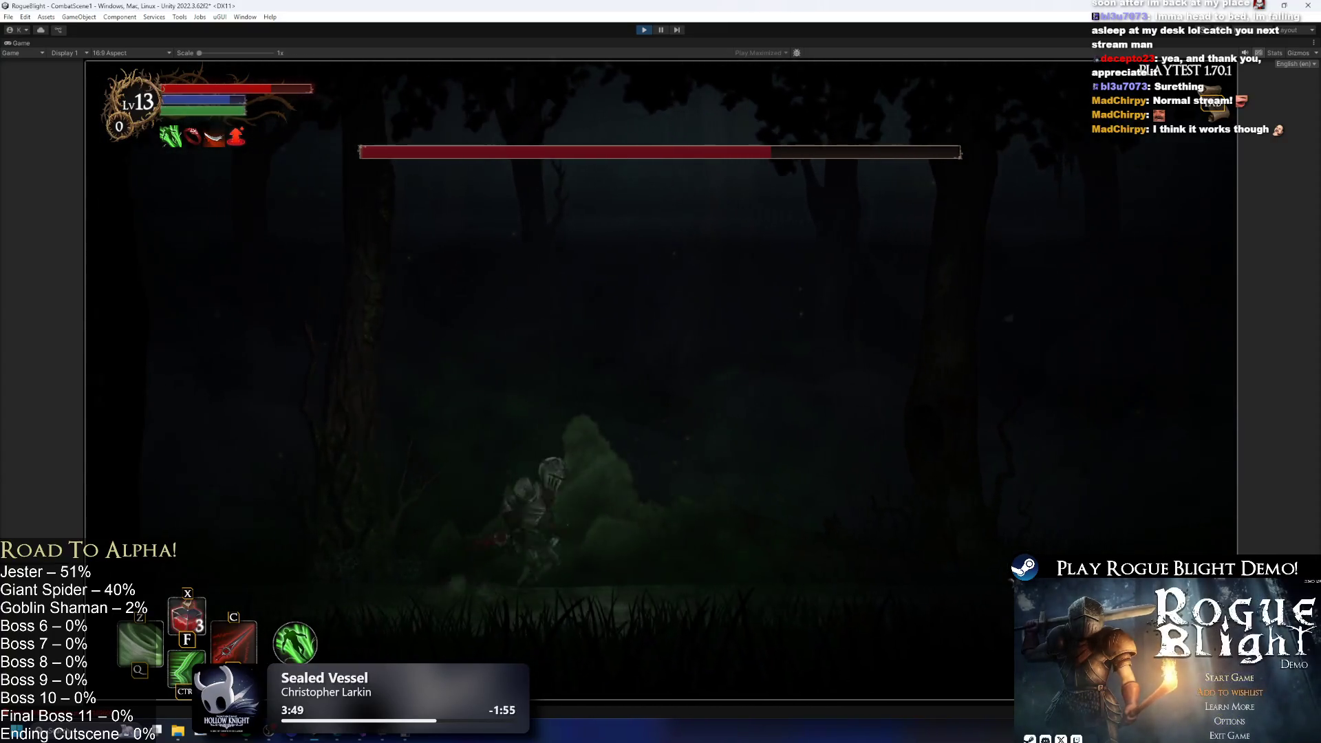
key("Escape")
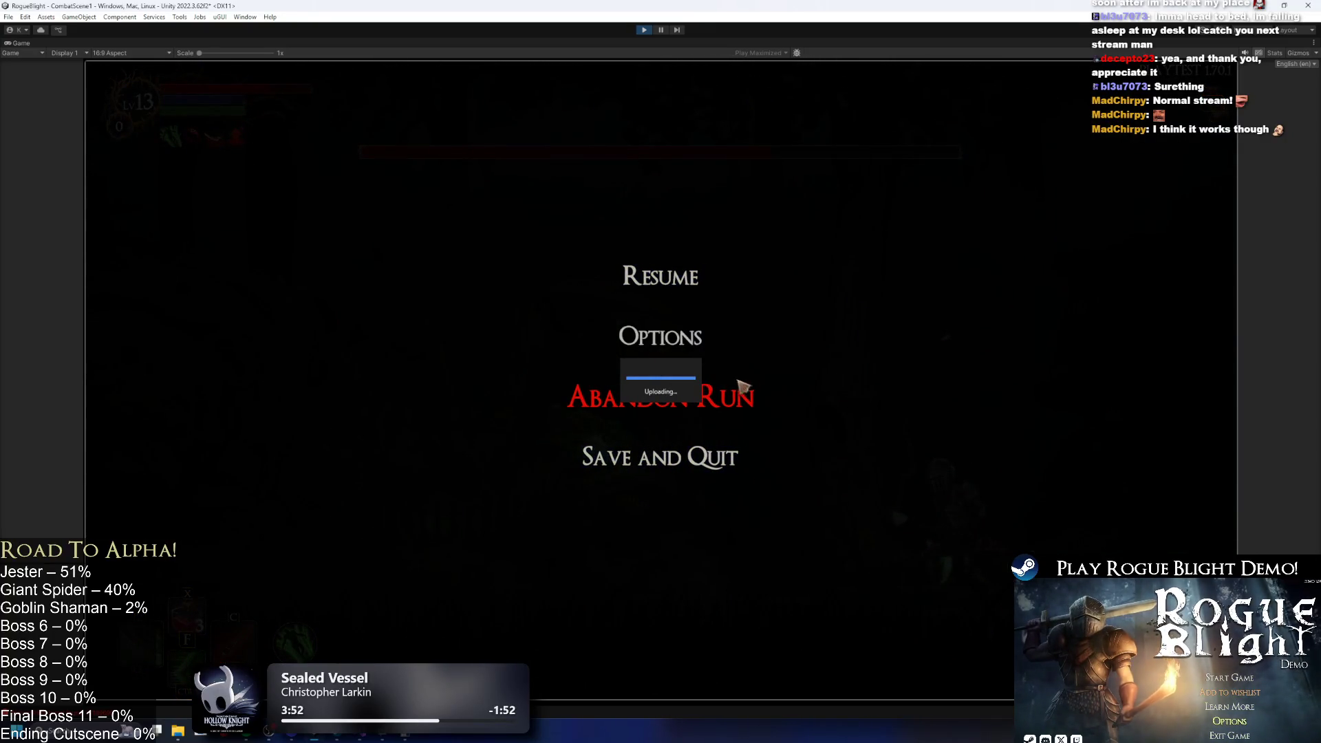
Resume the fight, swing at the spider, and dash right to escape the white orbs.
left_click(662, 274)
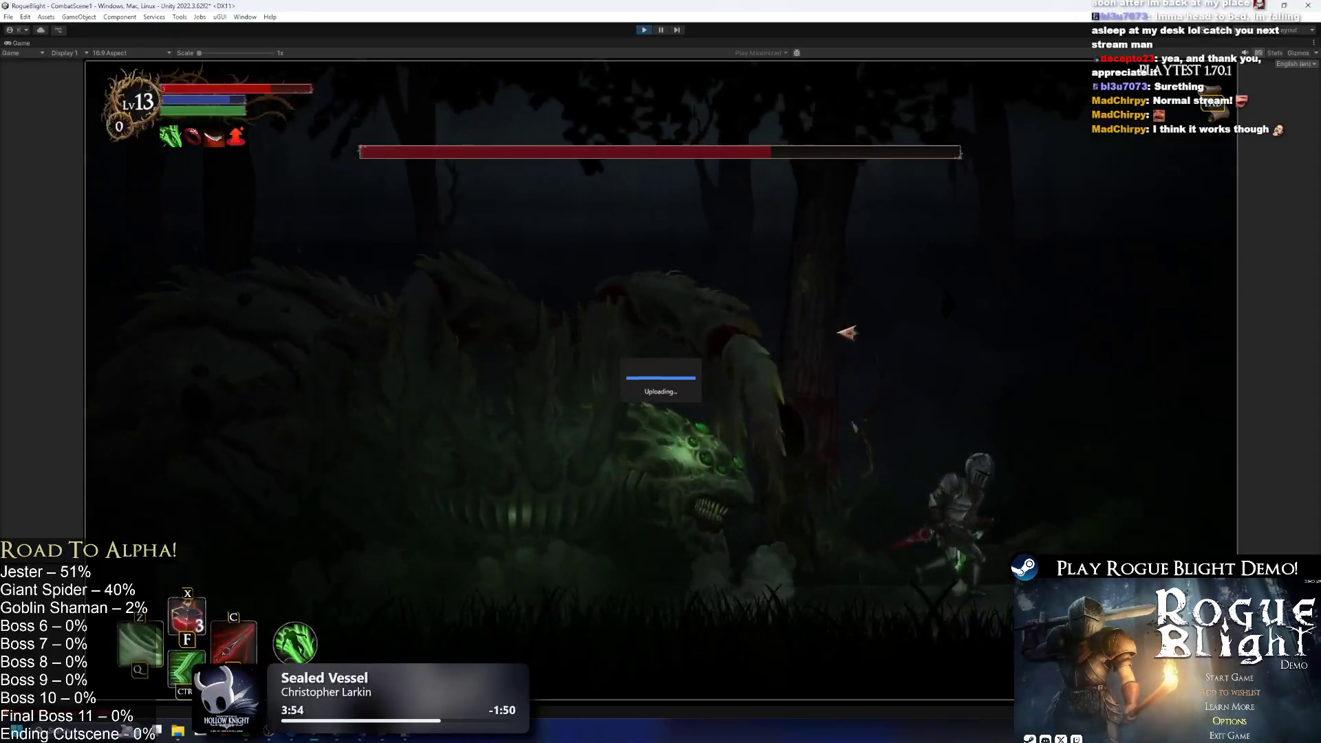
key("Left")
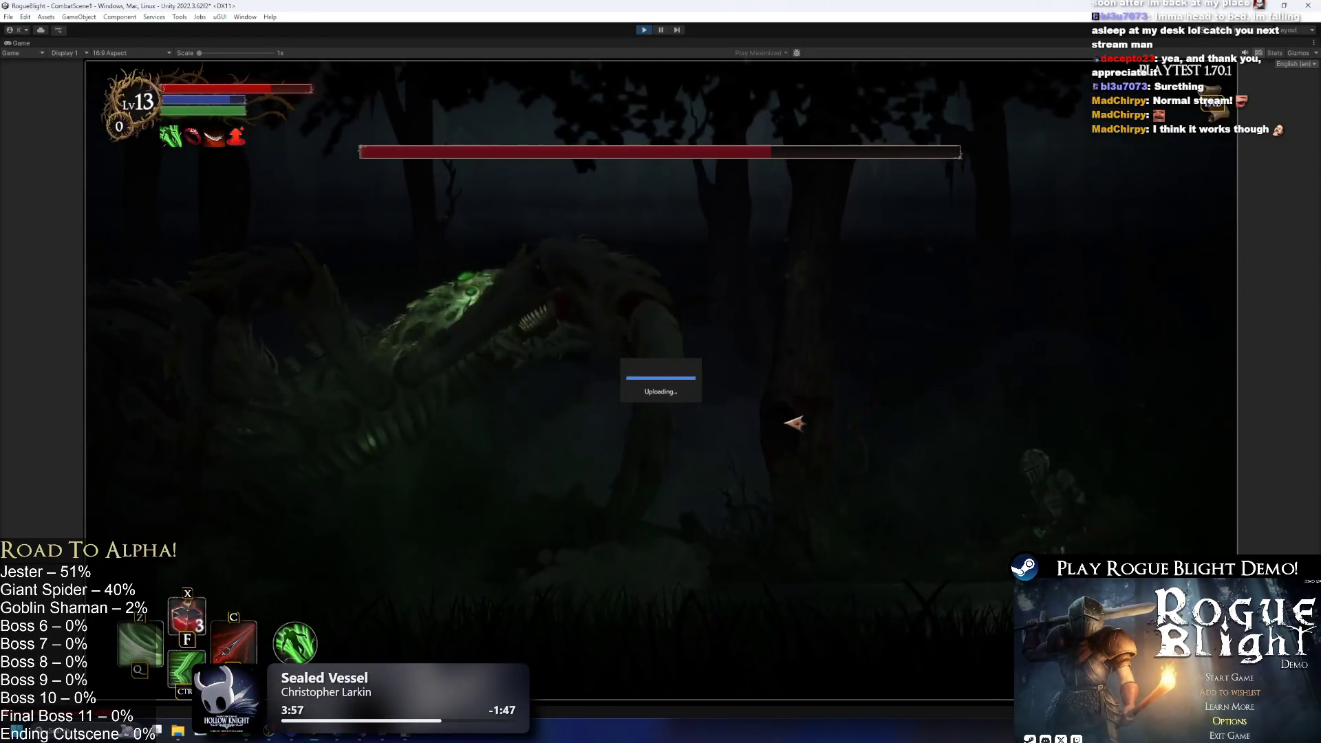
key("Left")
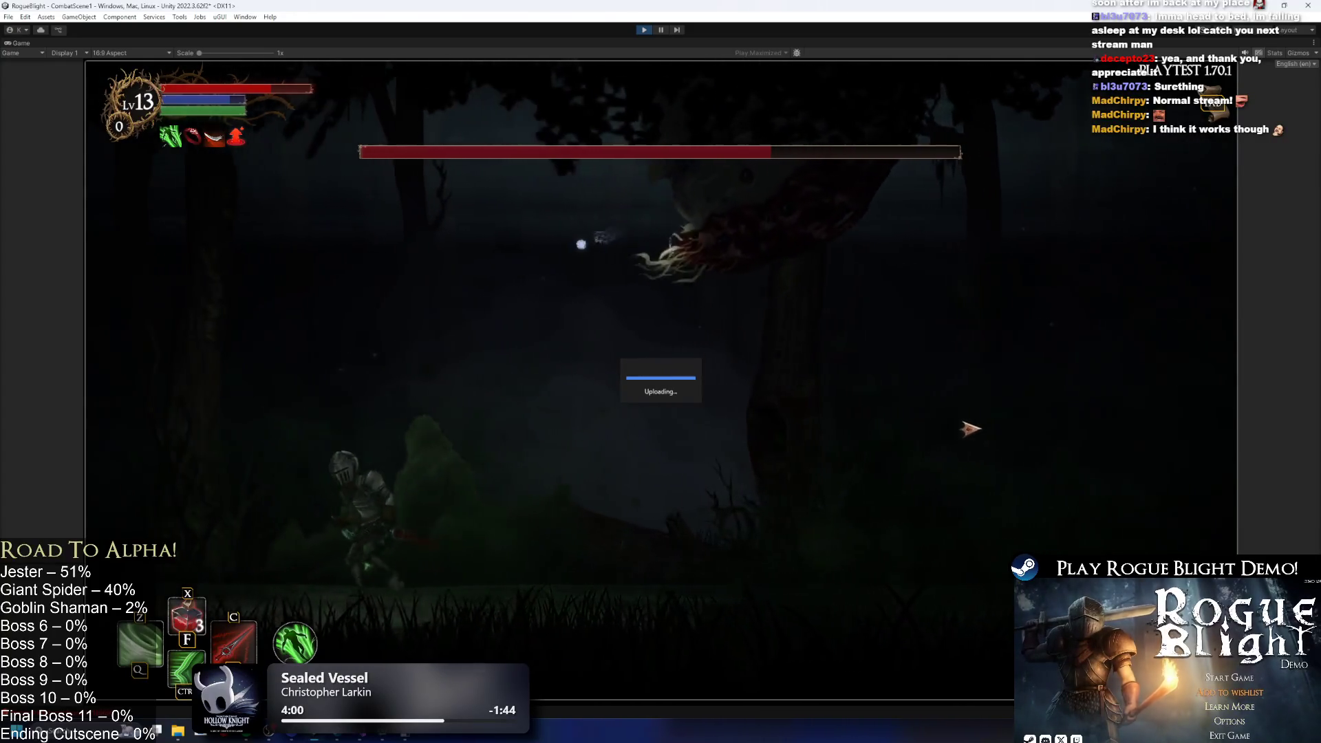
key("Right")
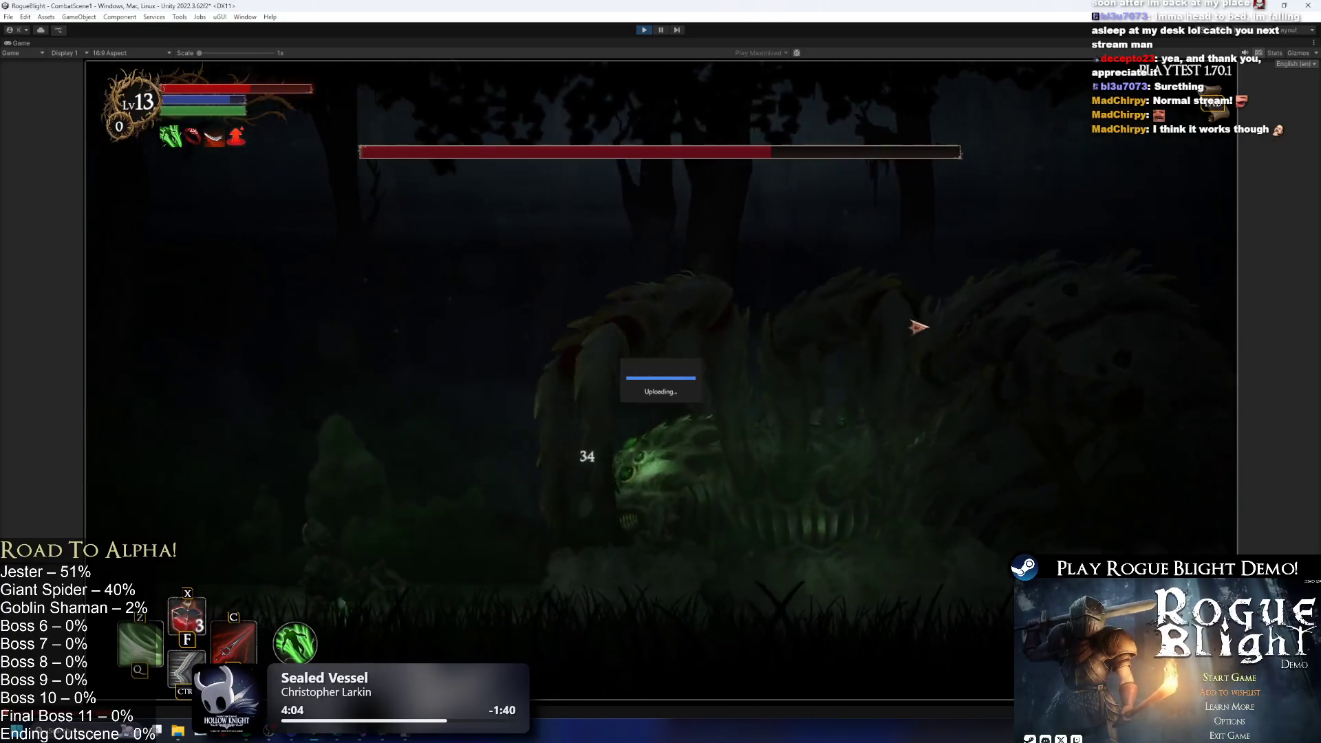
key("Left")
key("Right")
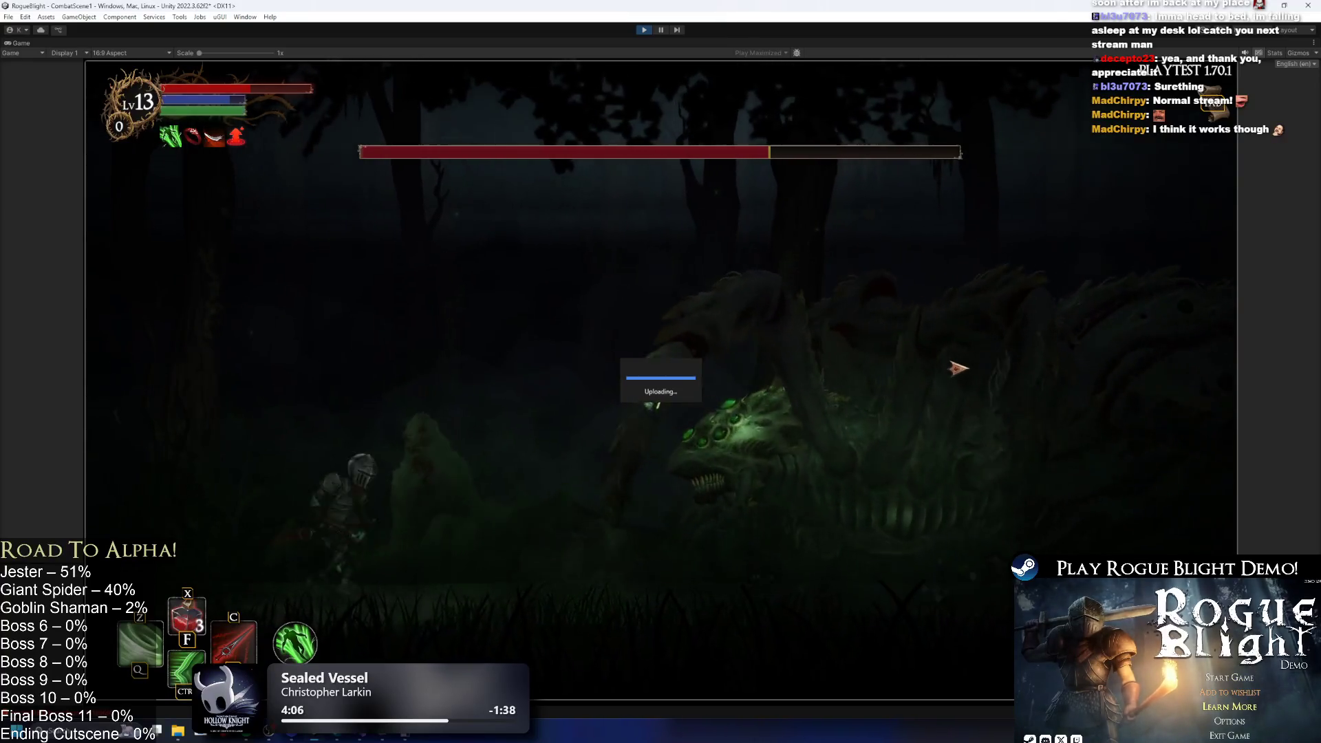
key("shift")
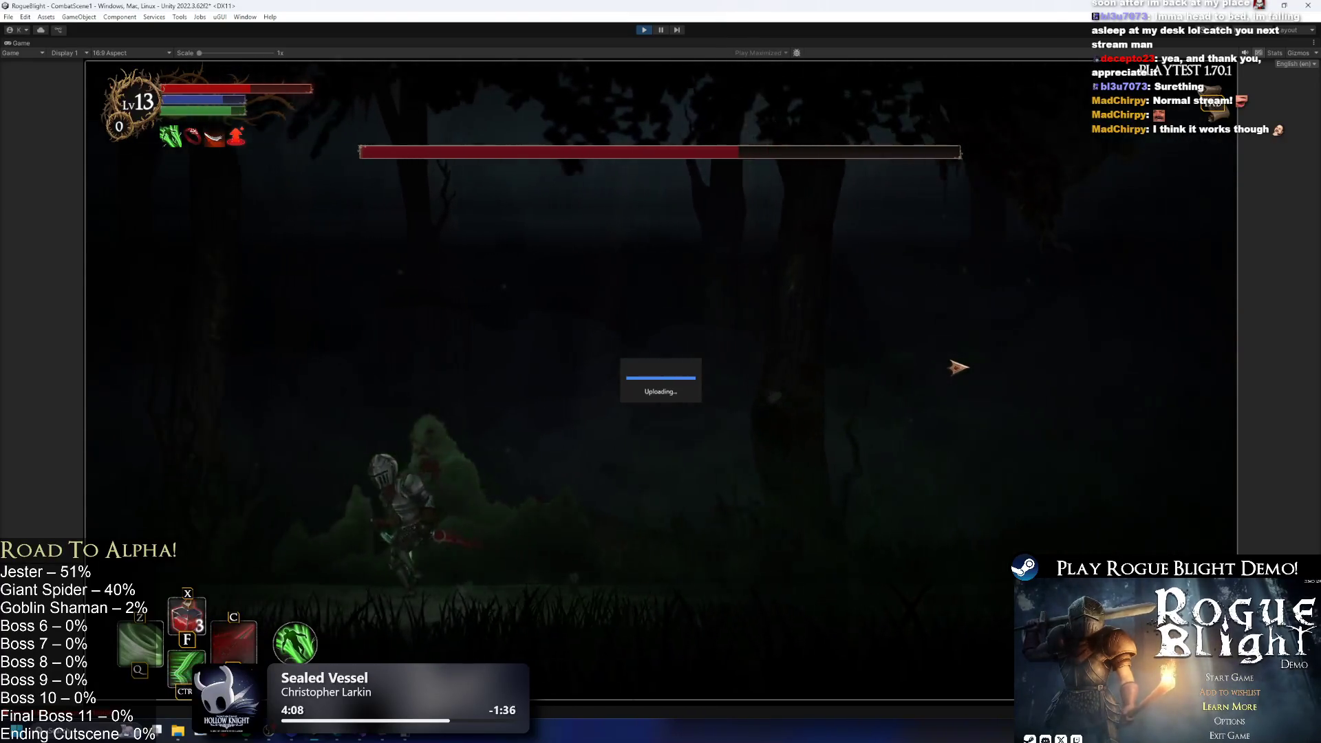
key("Right")
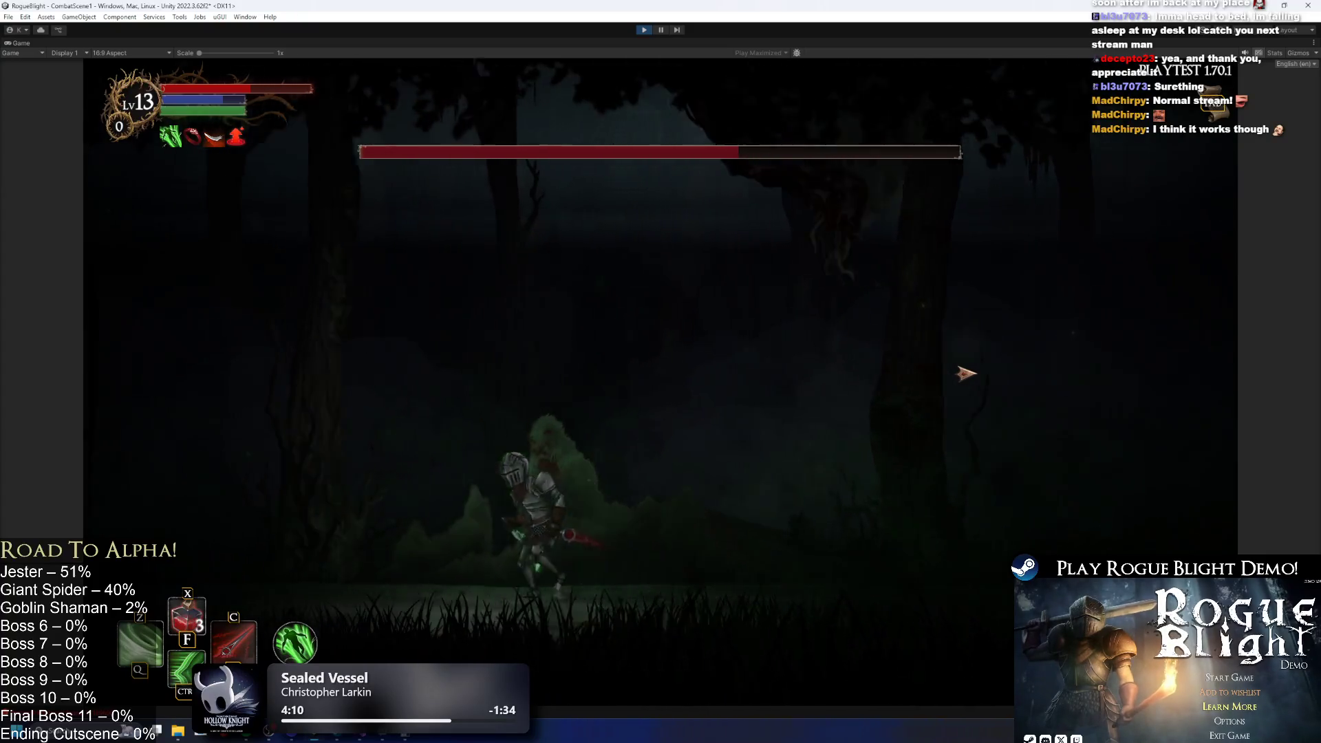
key("Left")
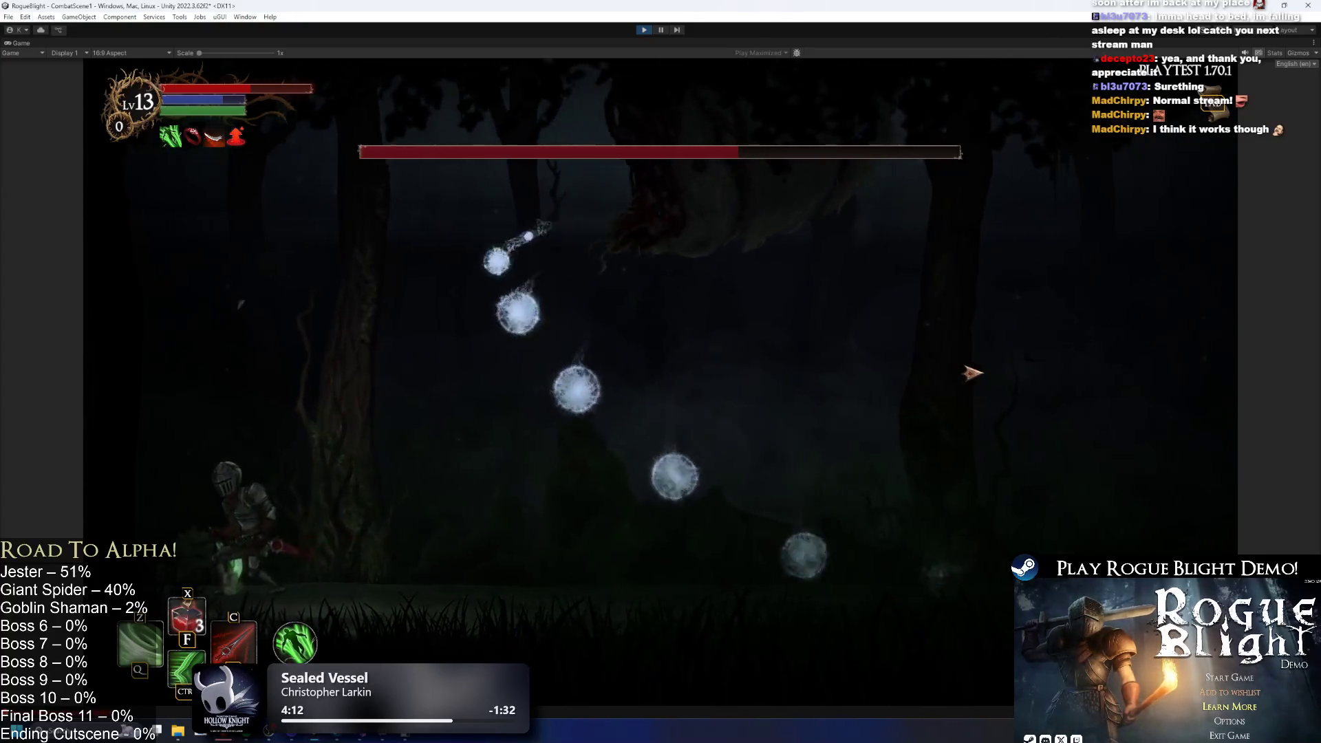
key("Right")
key("shift")
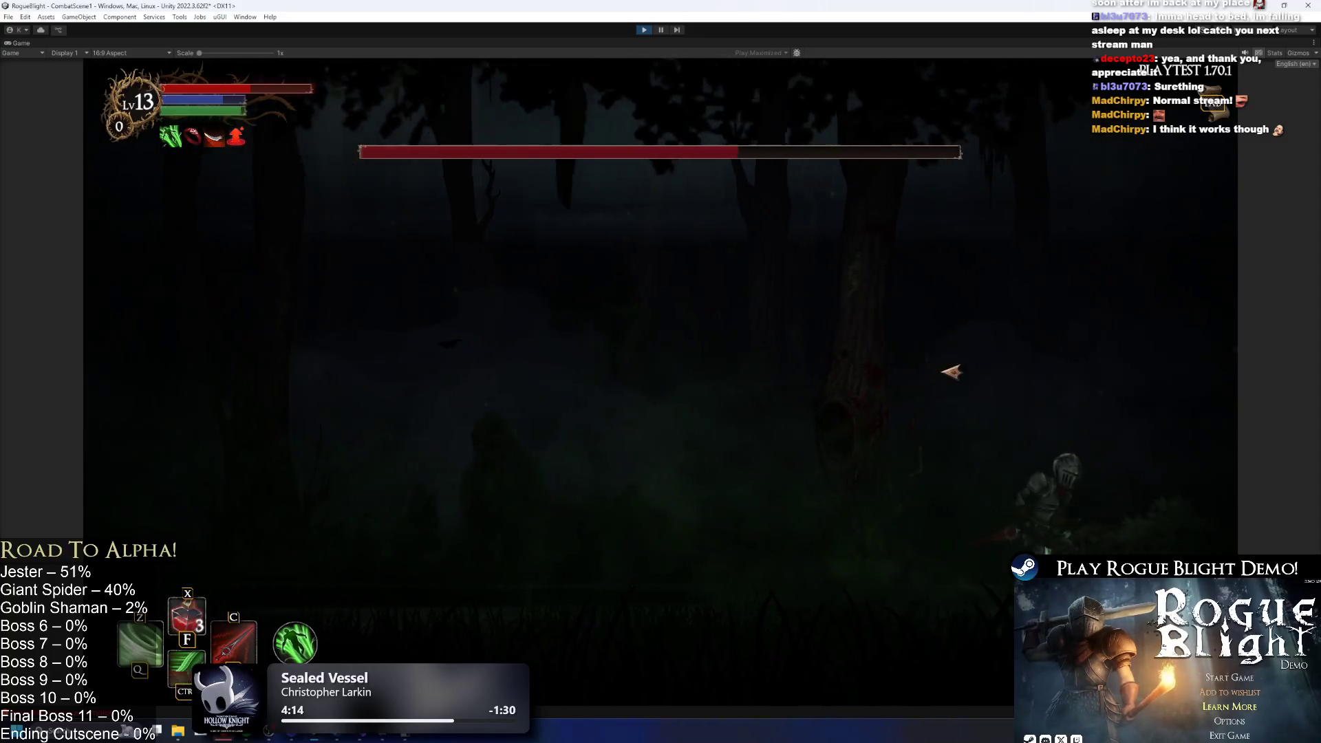
Slash the spider boss, run across the arena dodging orbs, and dash into the boss.
key("a")
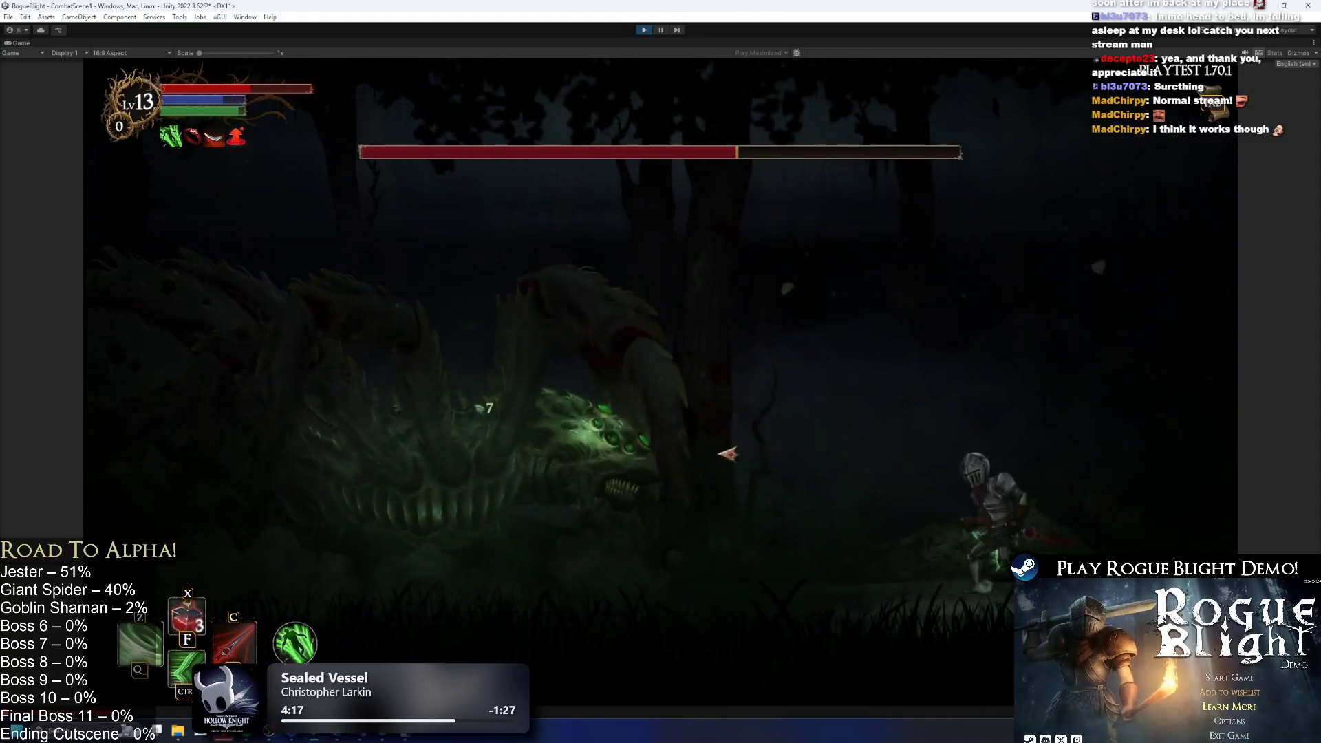
left_click(728, 454)
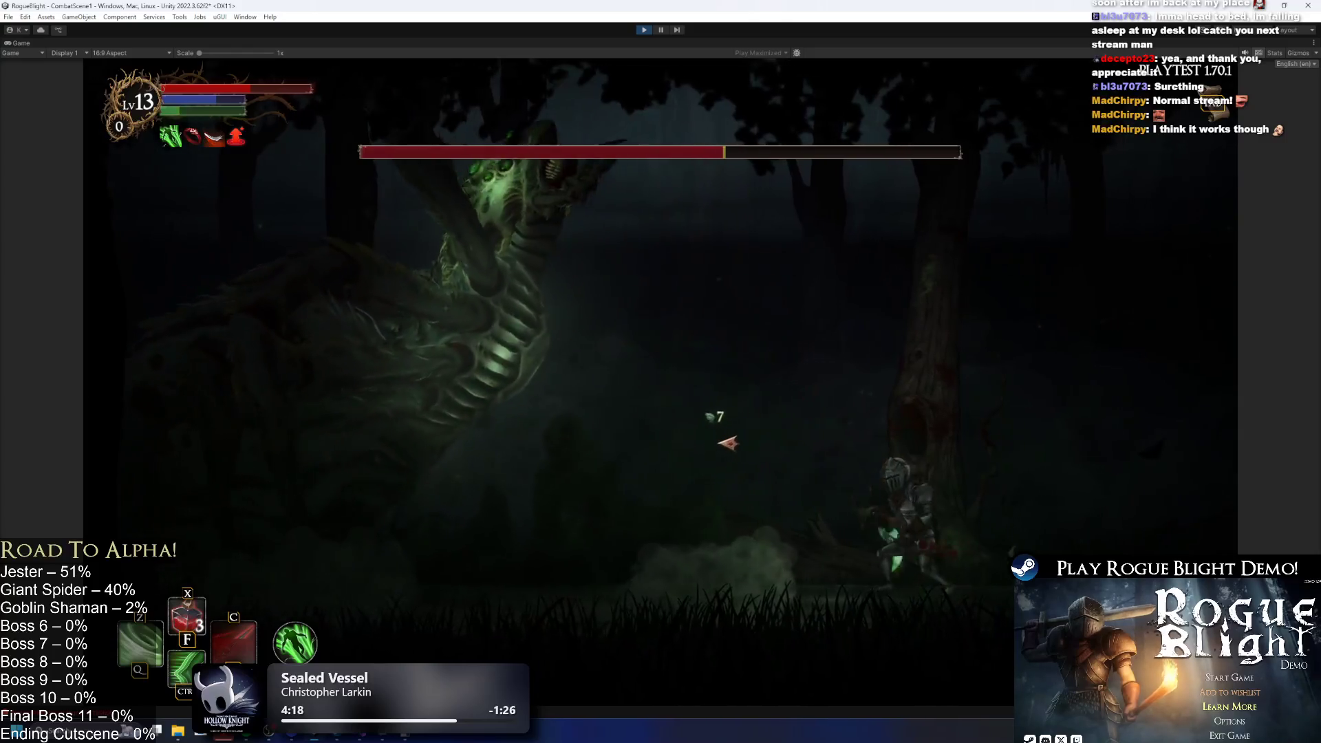
key("a")
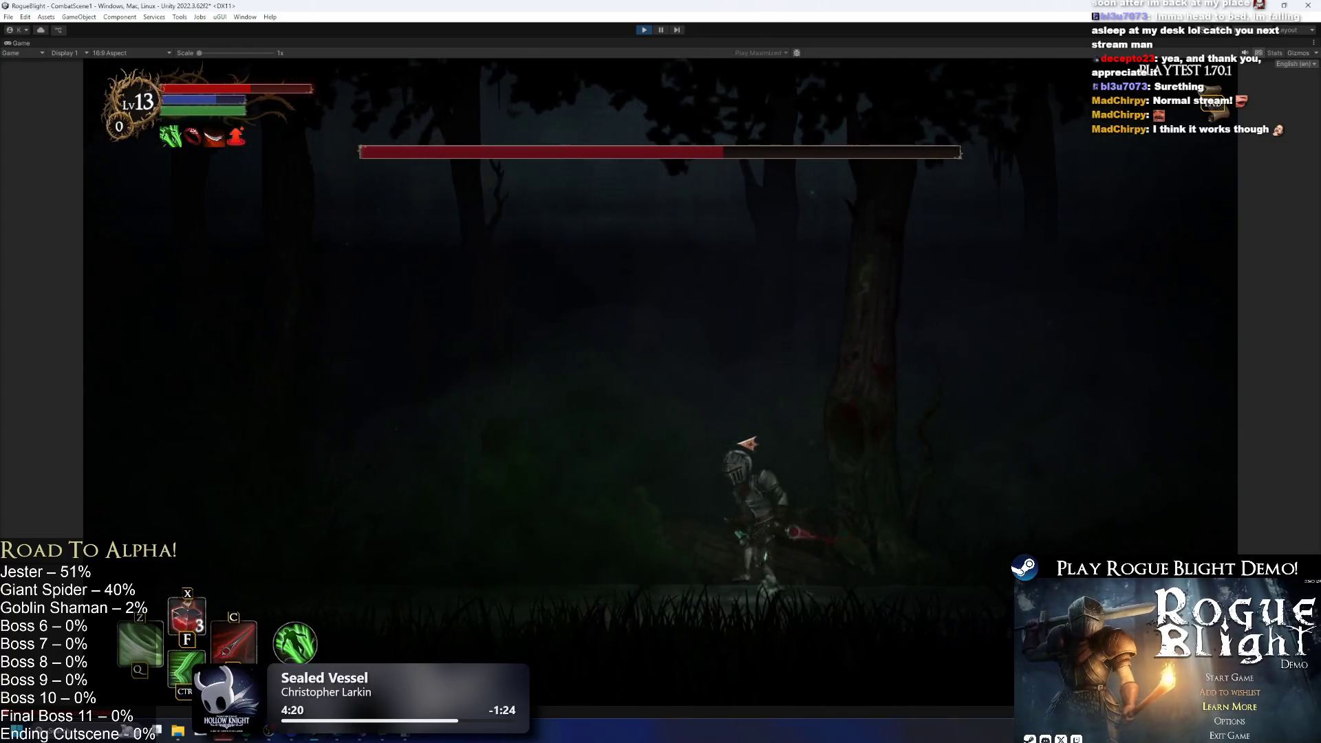
key("a")
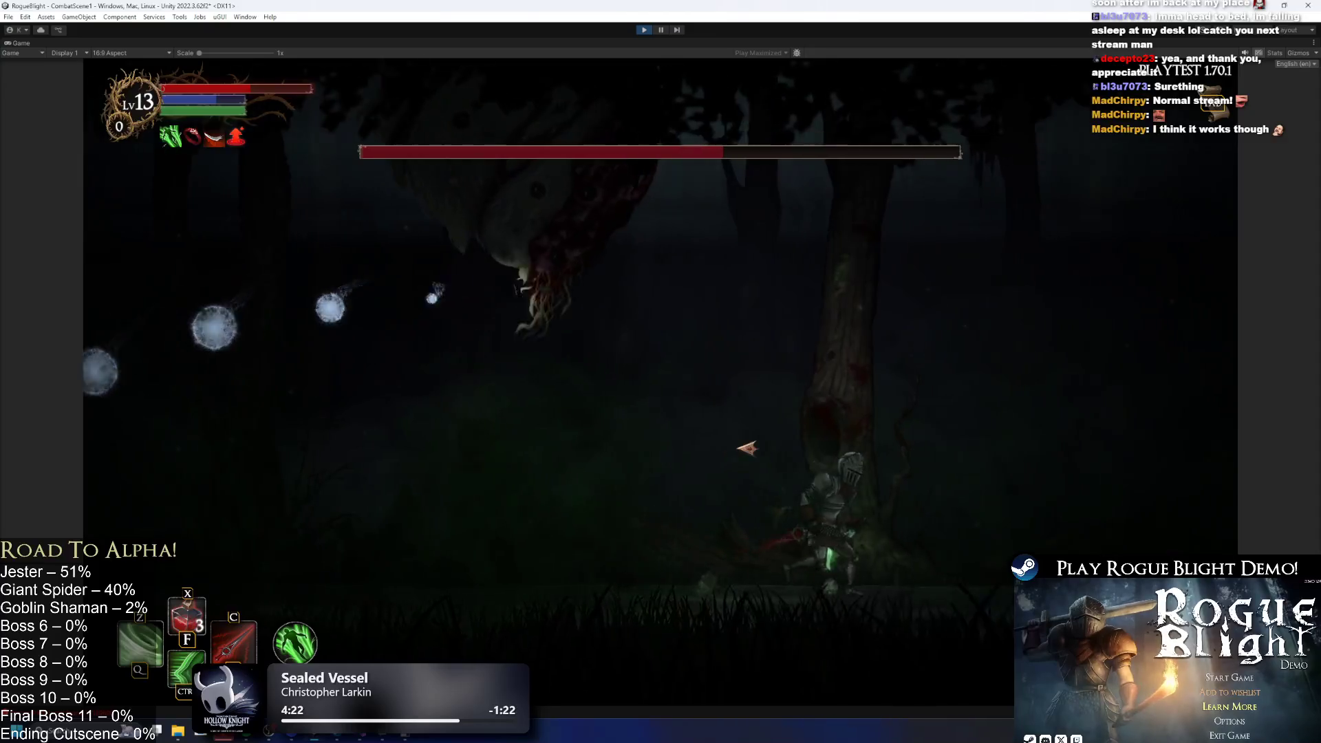
key("d")
key("a")
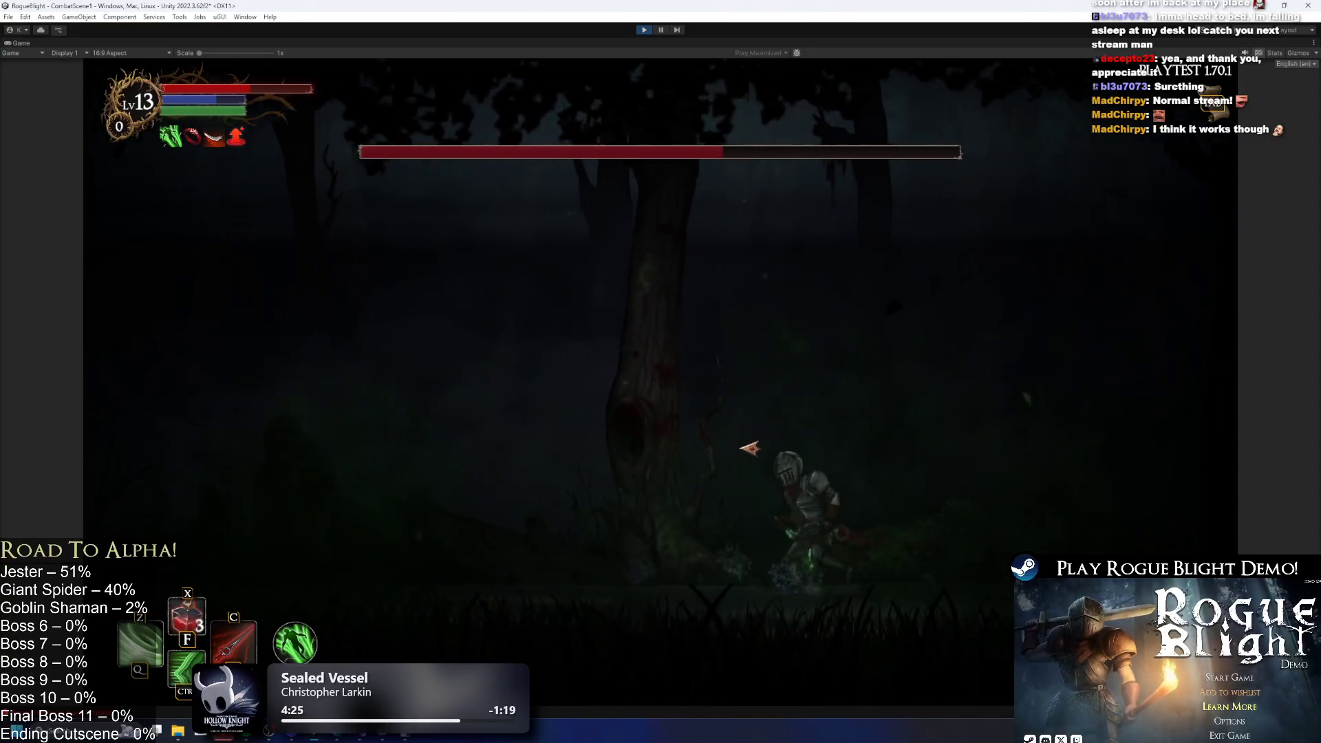
key("d")
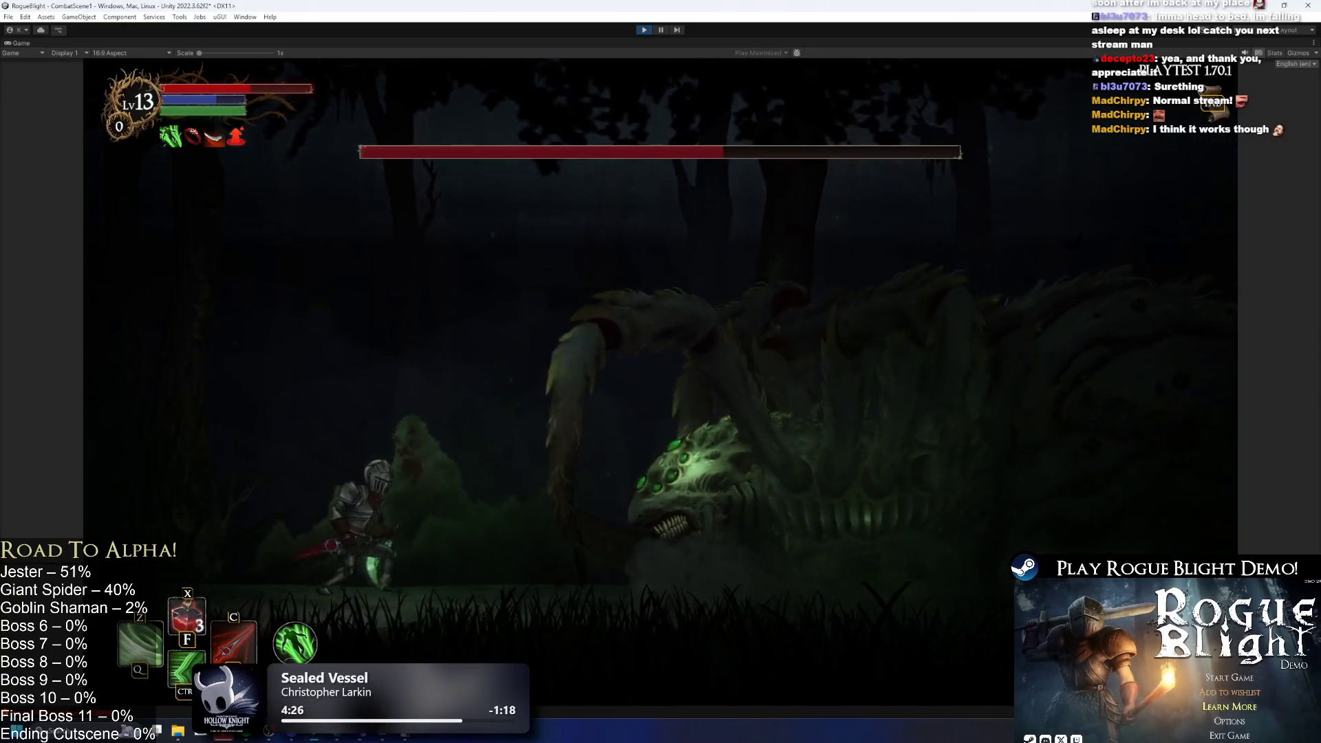
key("Escape")
key("Escape")
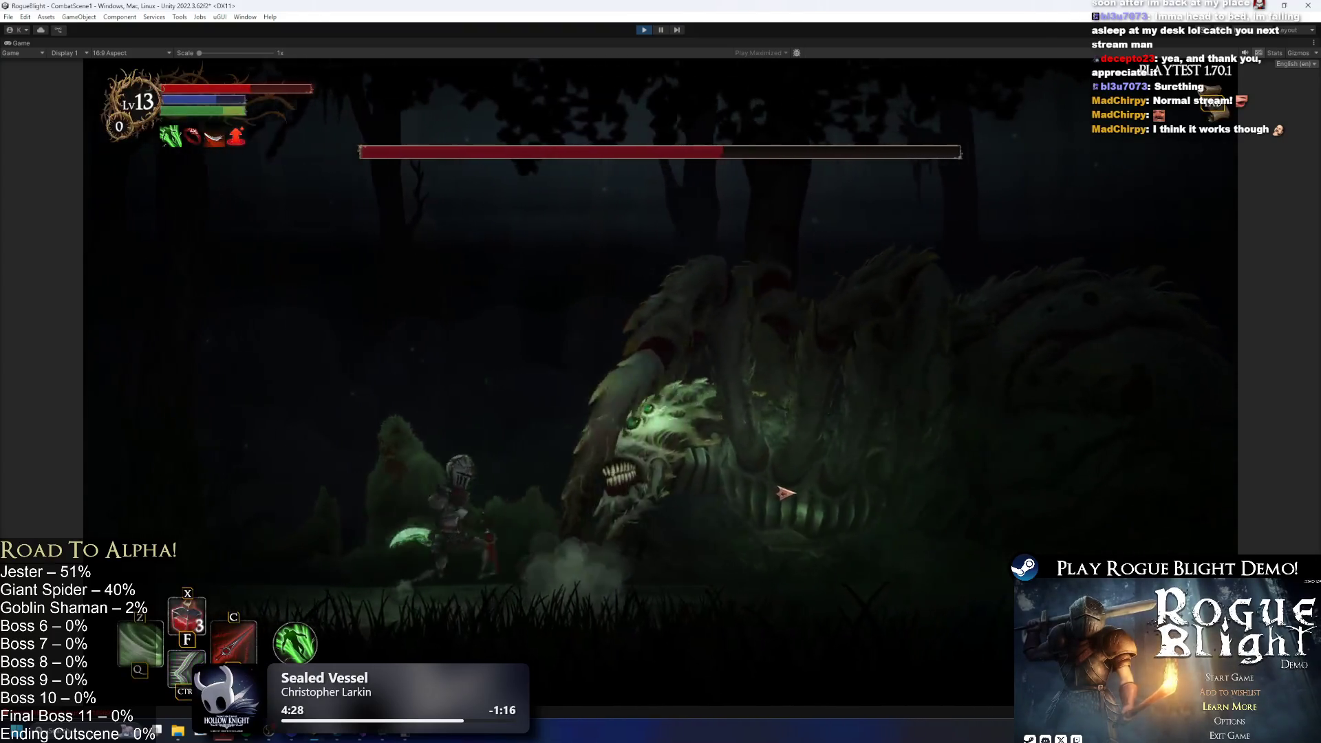
key("d")
key("d")
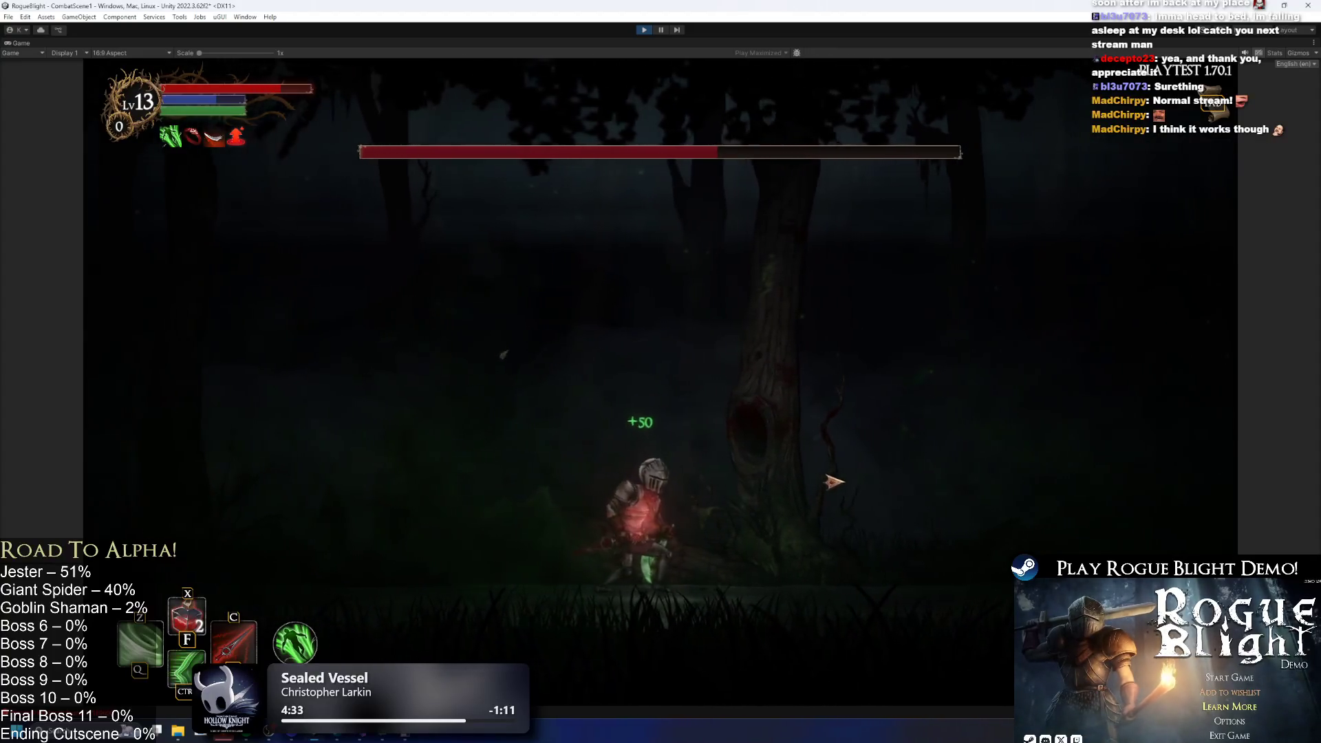
Pause, bring up Gyazo in Windows search and dismiss it, then resume the fight.
key("Escape")
key("super")
type("gya")
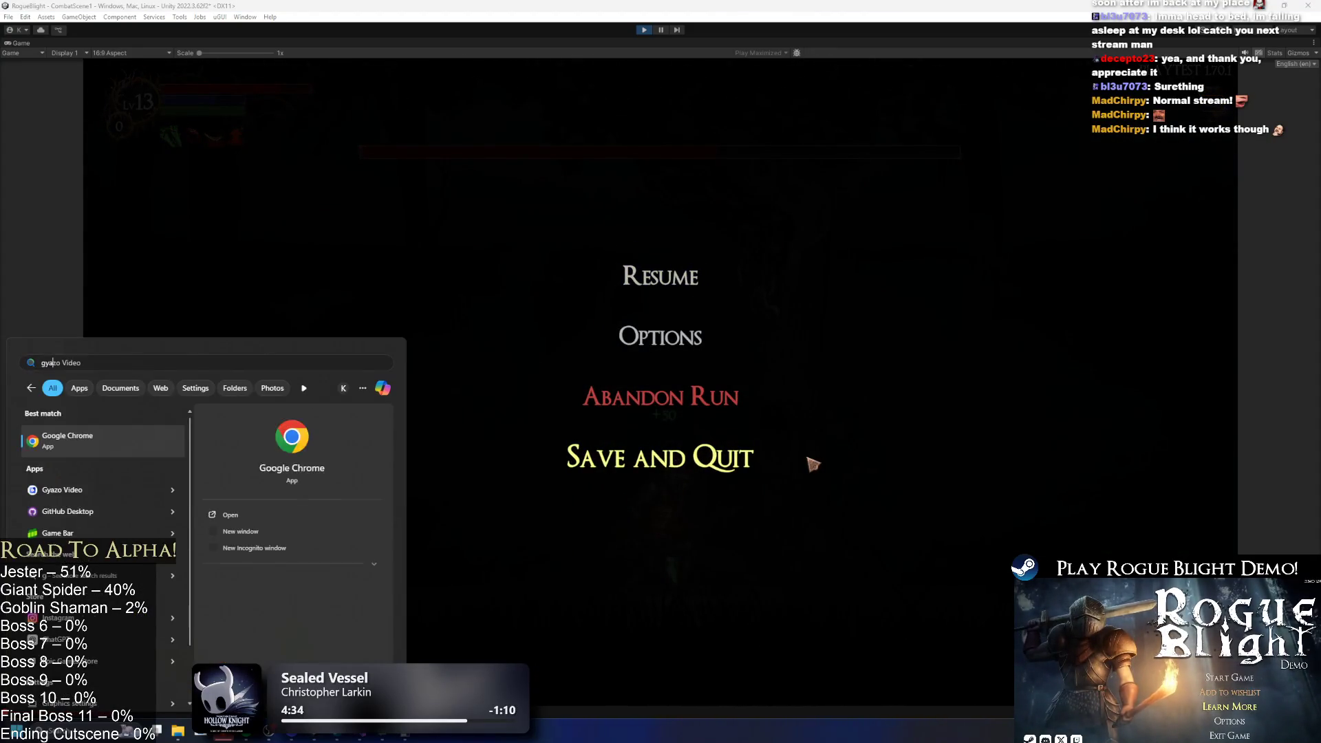
key("Return")
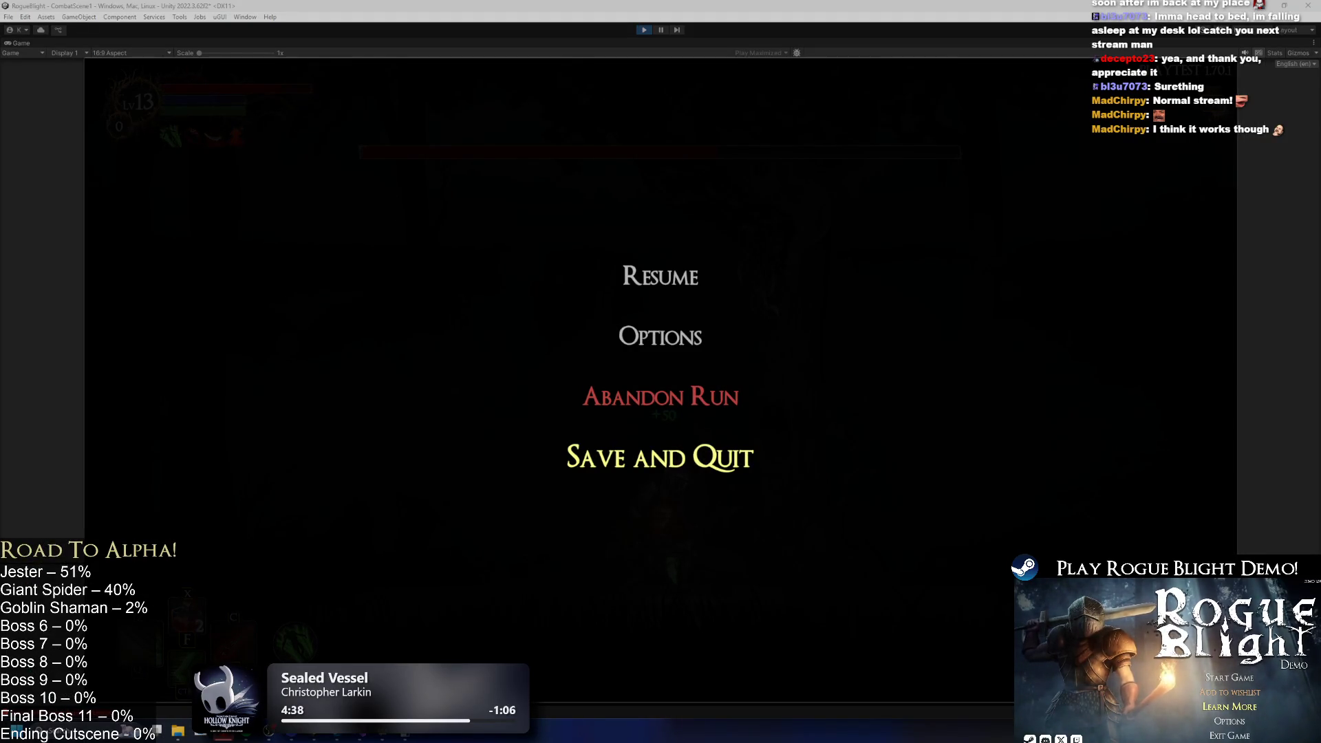
left_click(683, 288)
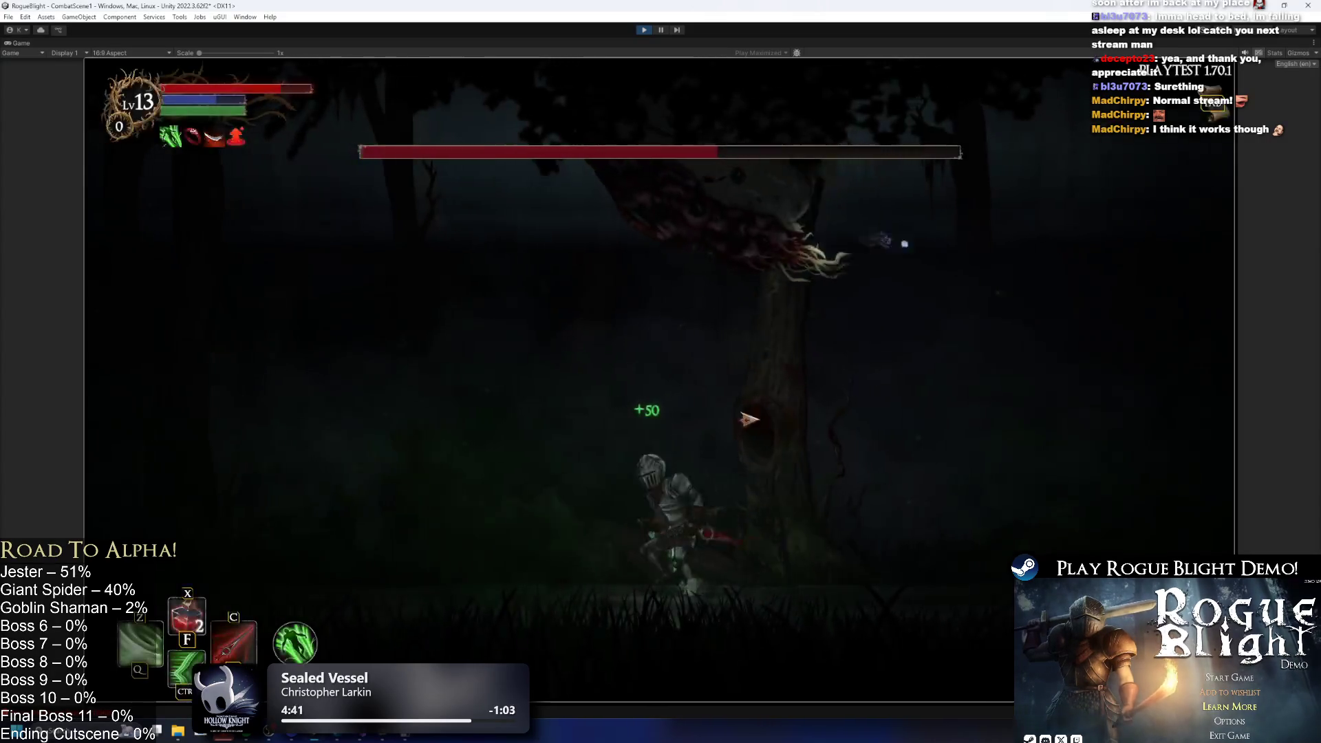
Jump toward the emerging spider, attack it, then pause while the Gyazo clip uploads.
key("space")
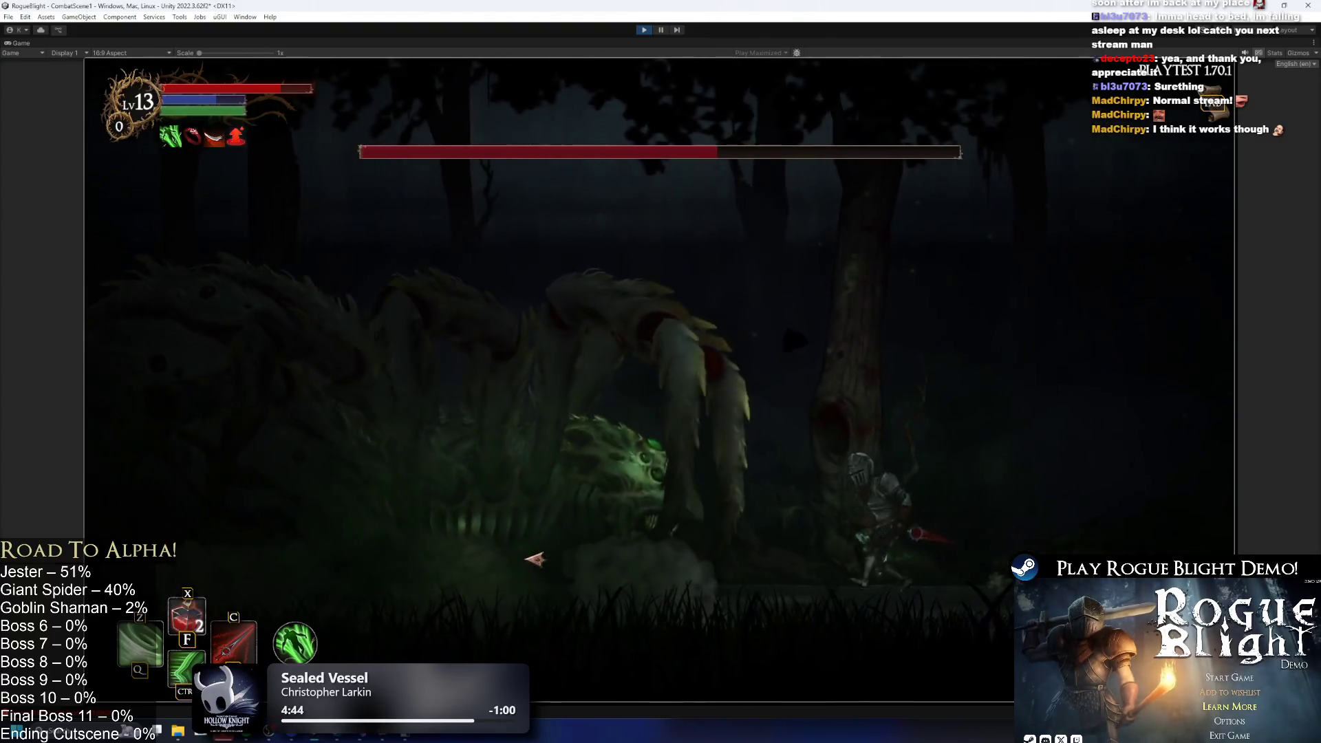
left_click(548, 548)
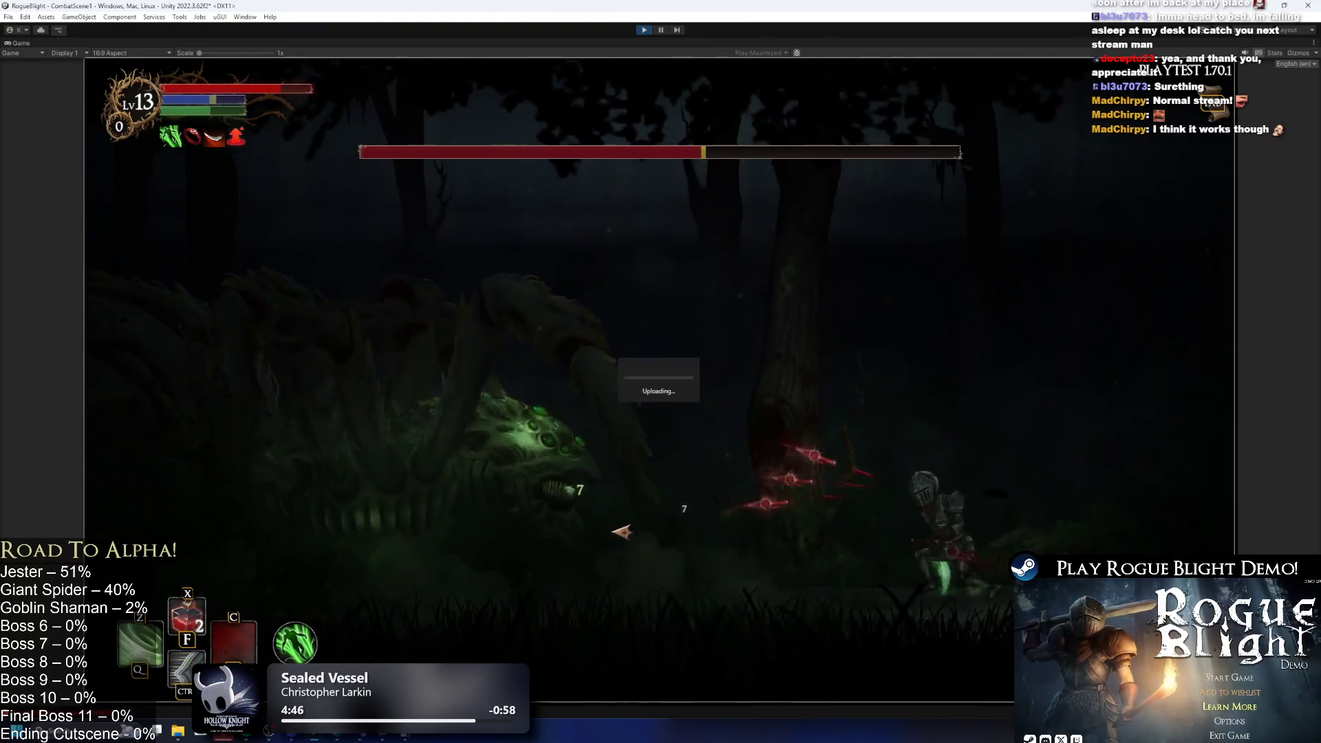
key("Escape")
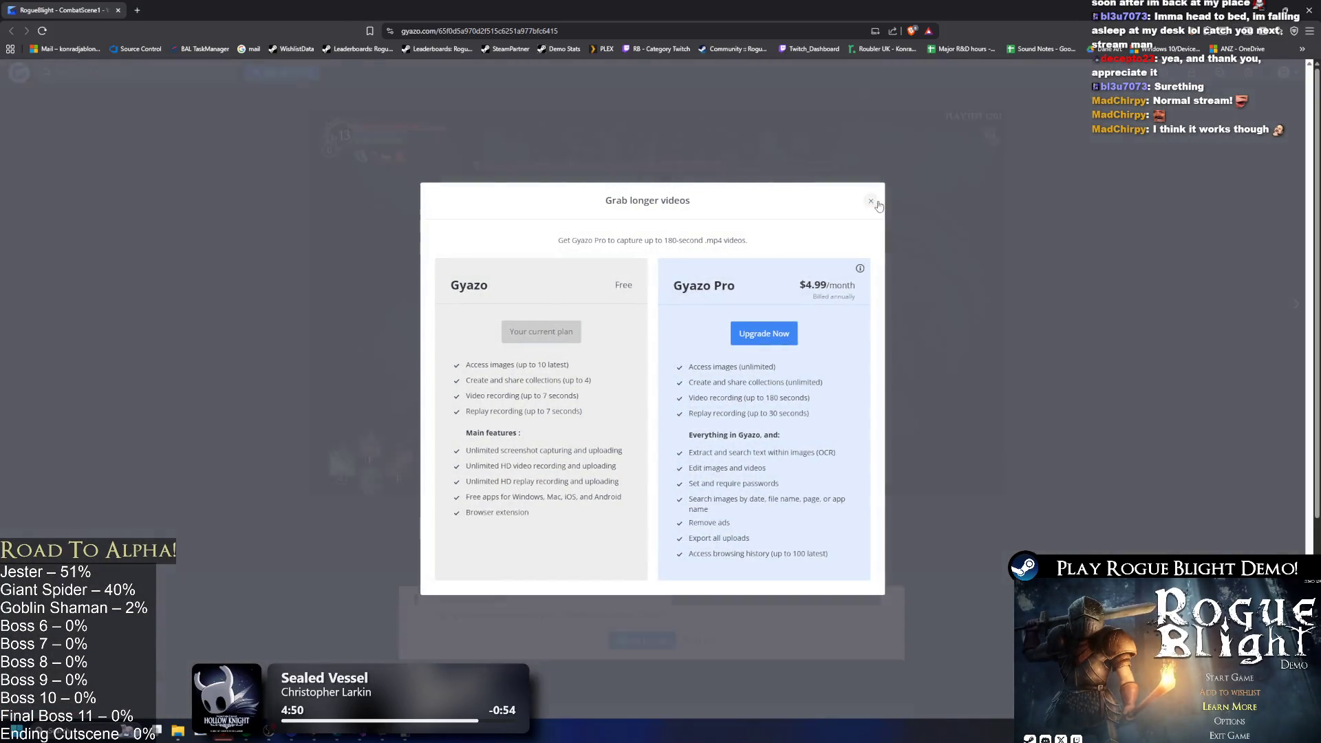
Dismiss the Gyazo Pro offer and open the first capture as a raw .mp4 video.
left_click(871, 202)
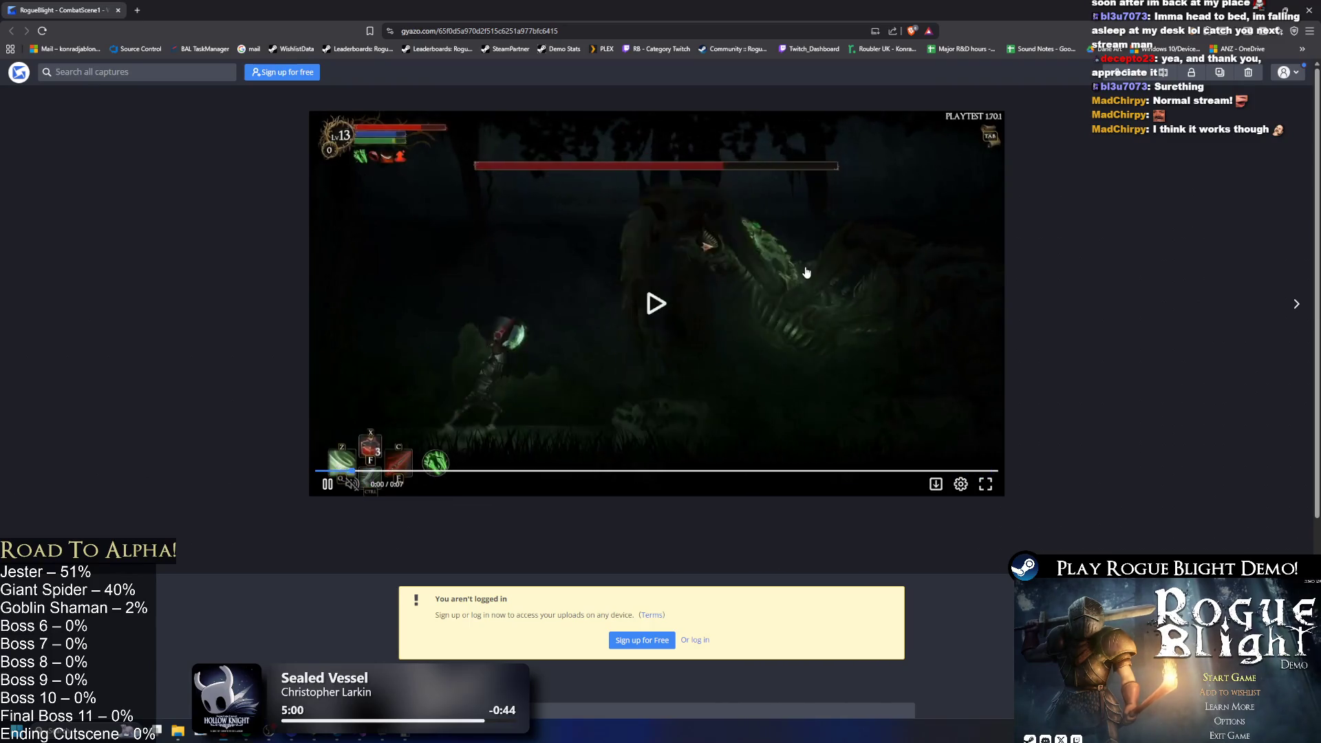
left_click(611, 31)
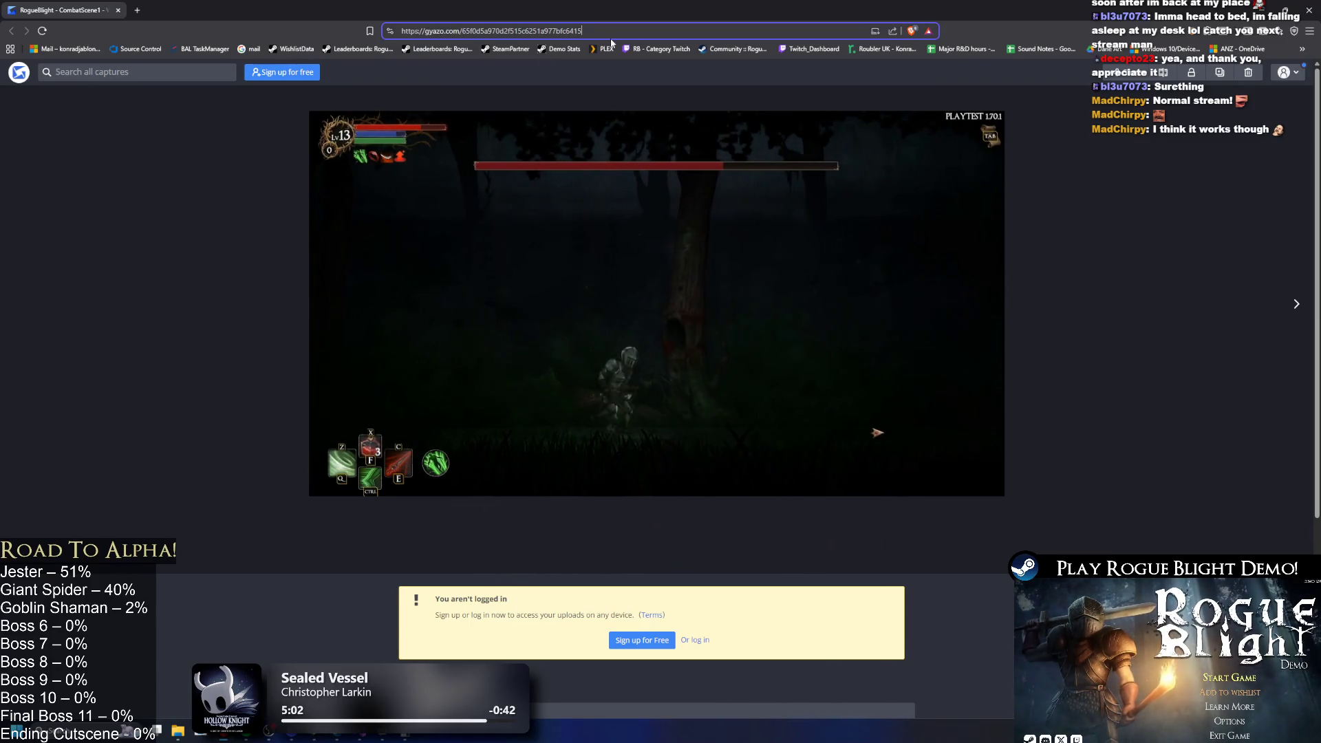
type(".mp")
type("4")
key("Return")
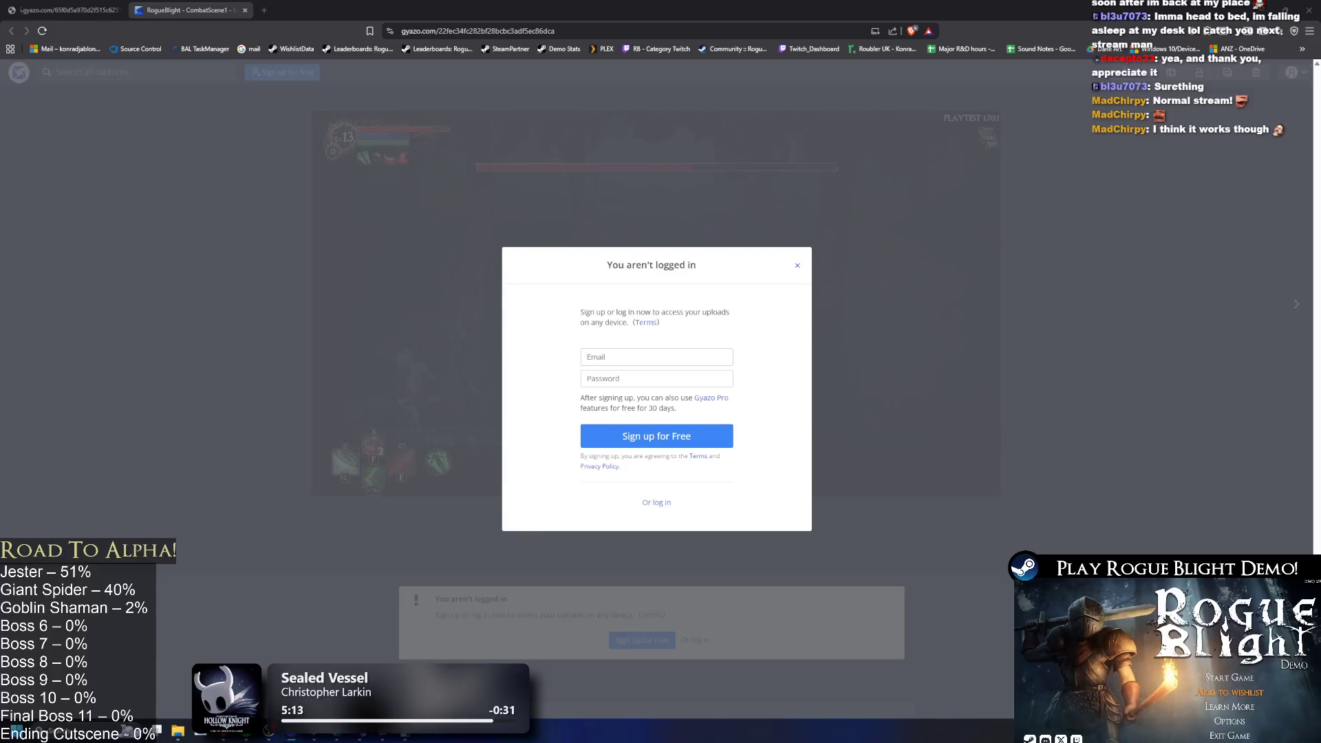
Dismiss the login prompt, load the second capture as .mp4, and return to Unity.
left_click(796, 268)
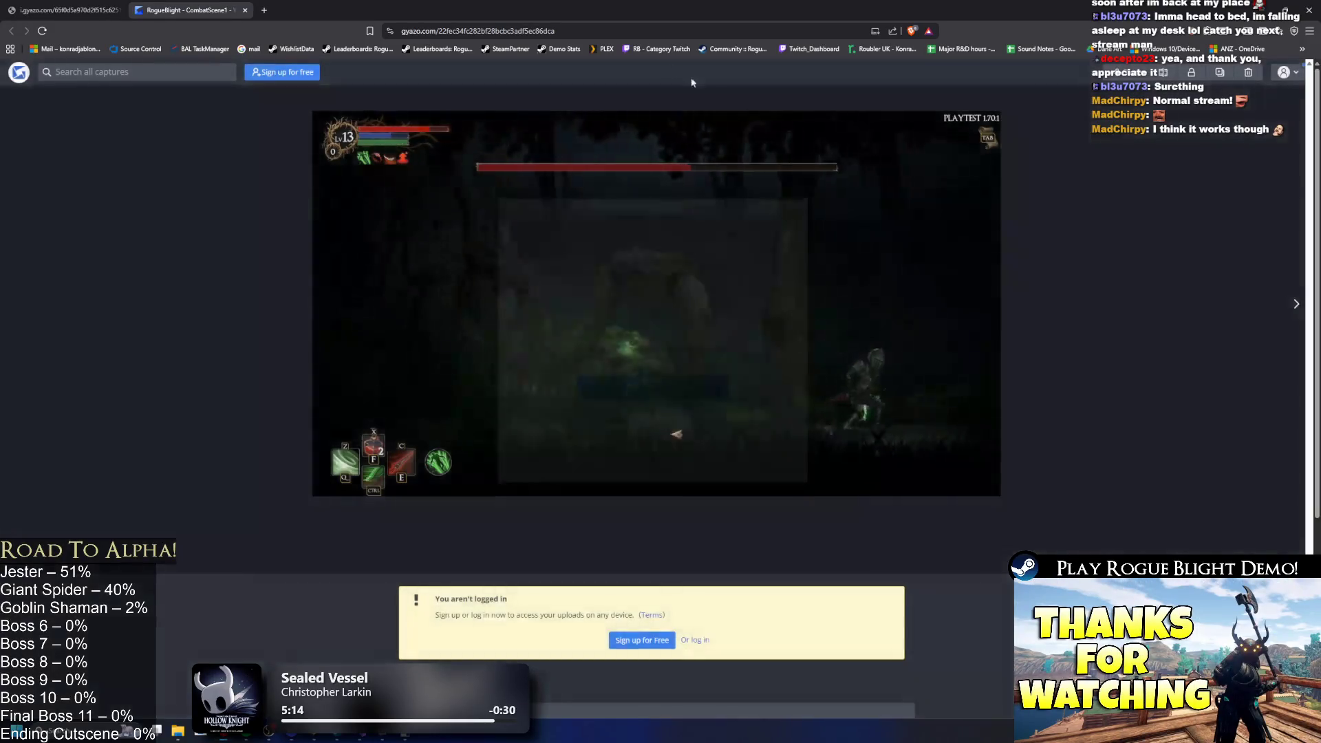
left_click(628, 31)
type(".mp4")
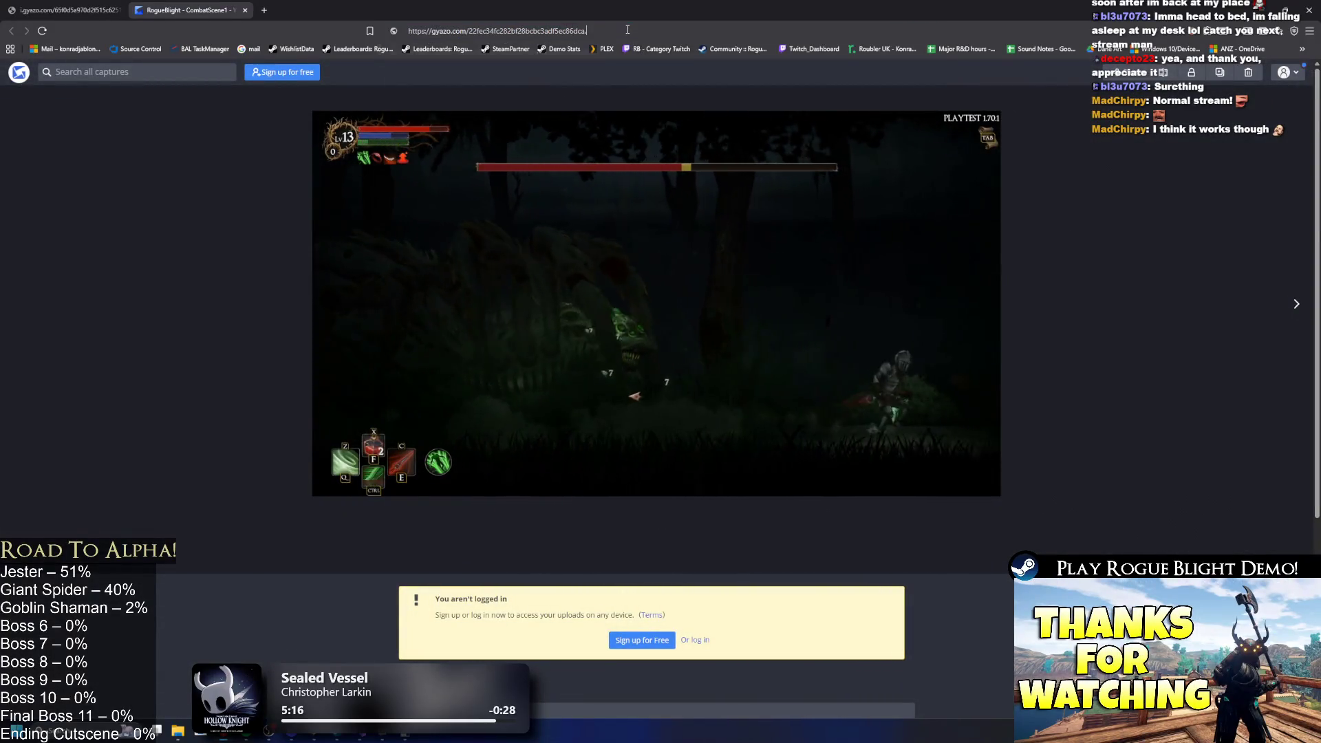
key("Return")
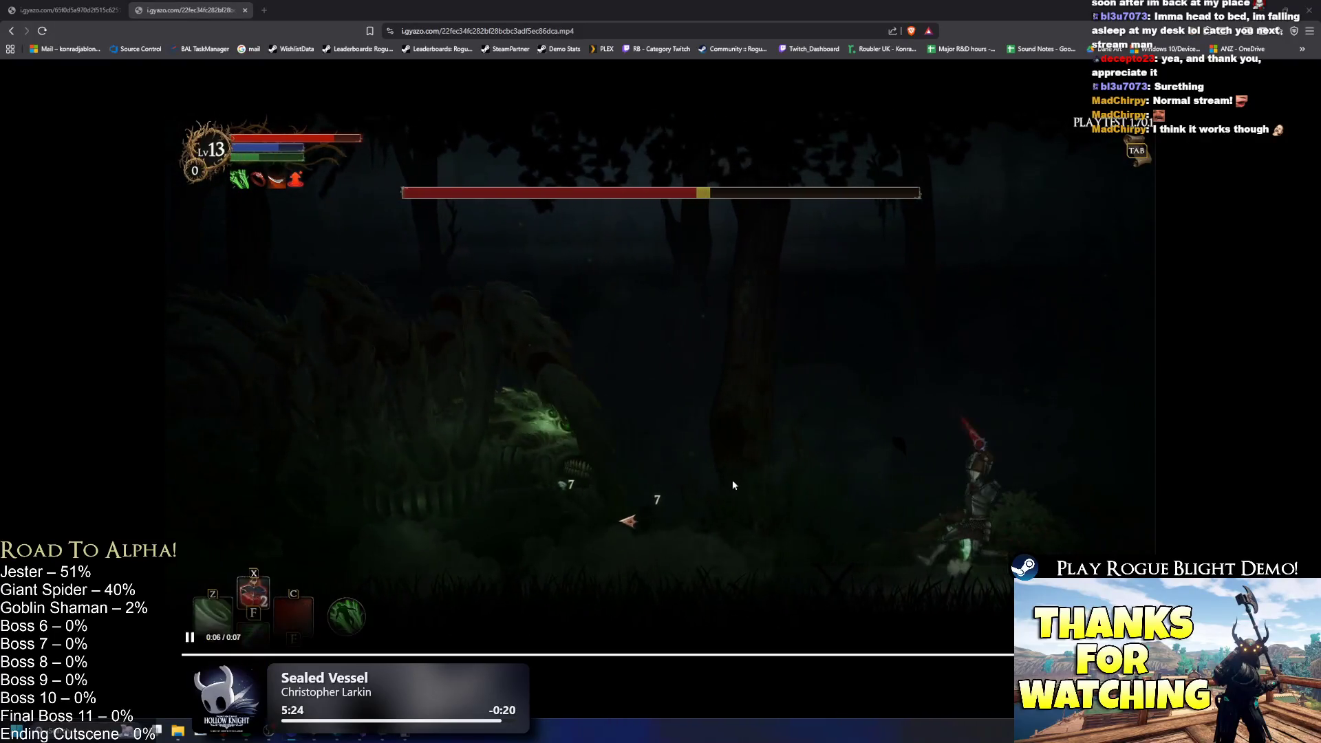
key("alt+Tab")
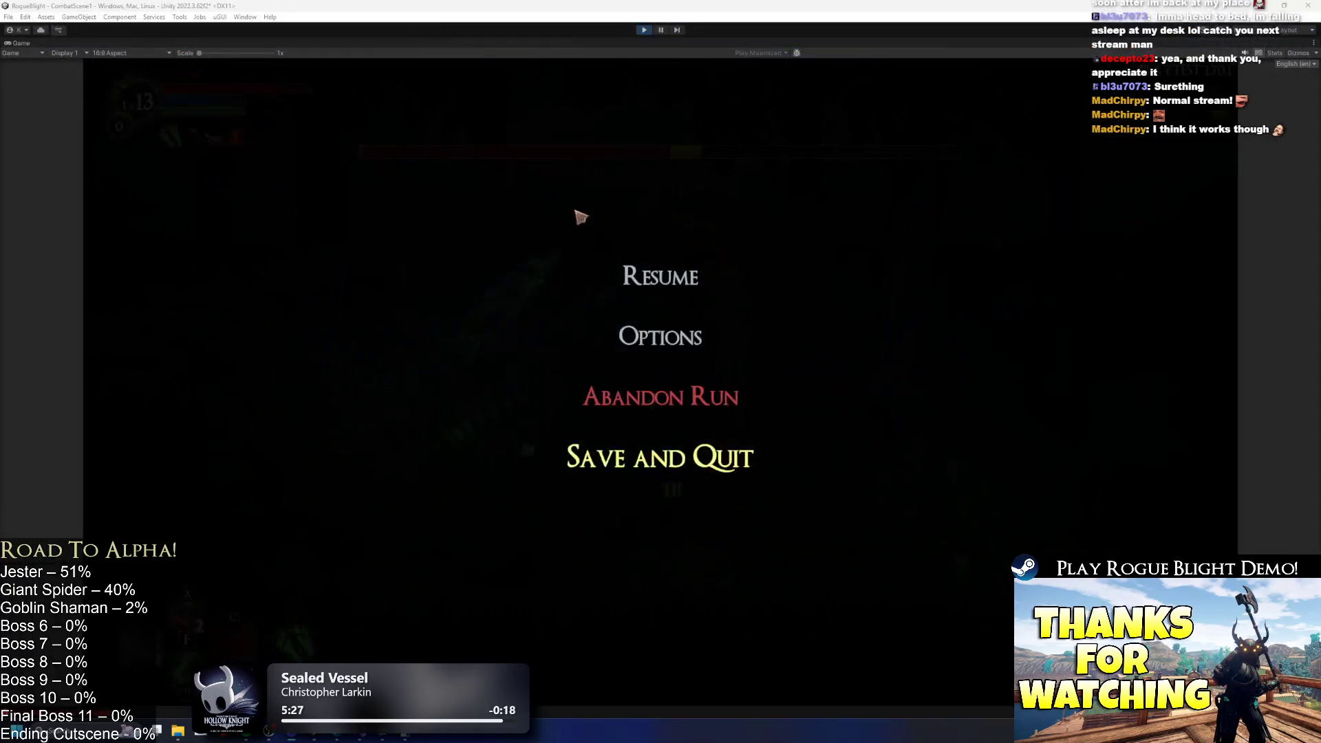
Leave the maximized Game view and resize panels so the Scene view is wide and tall.
left_click(662, 30)
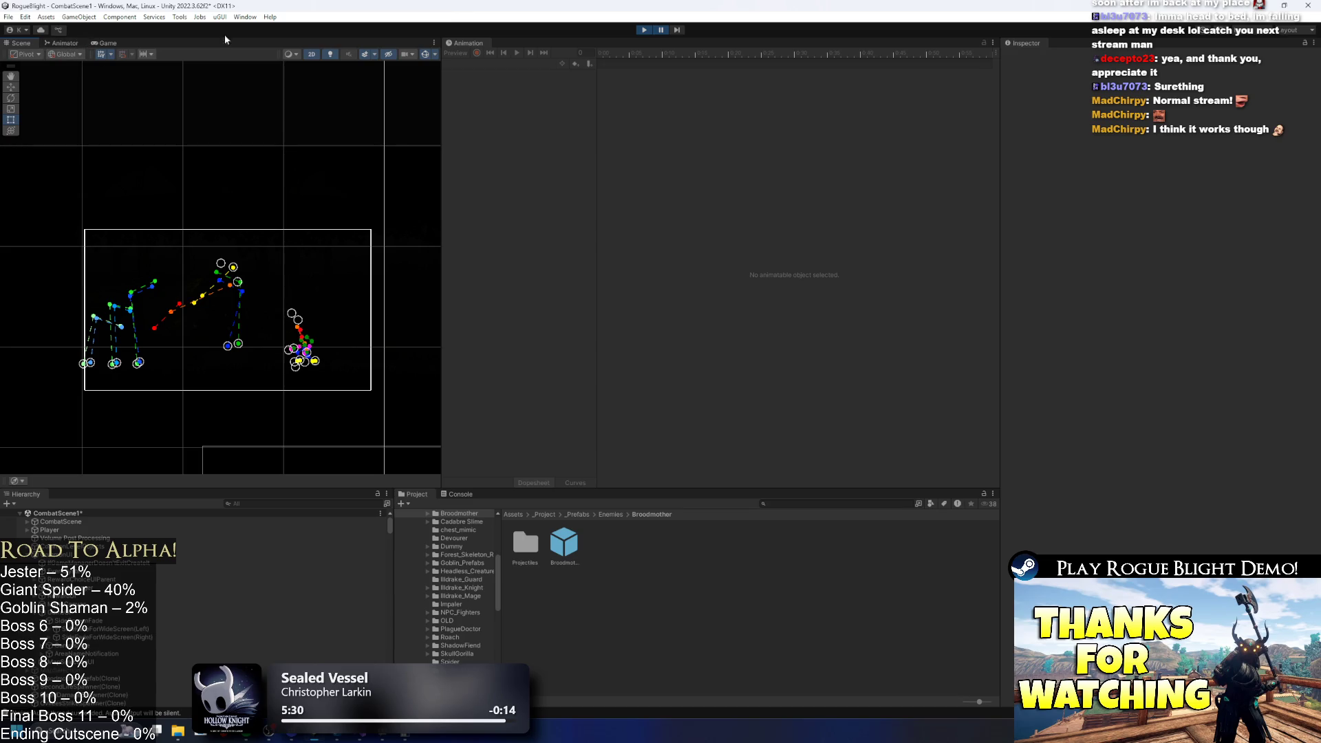
mouse_move(445, 260)
left_mouse_down()
mouse_move(716, 254)
mouse_move(678, 262)
left_mouse_up()
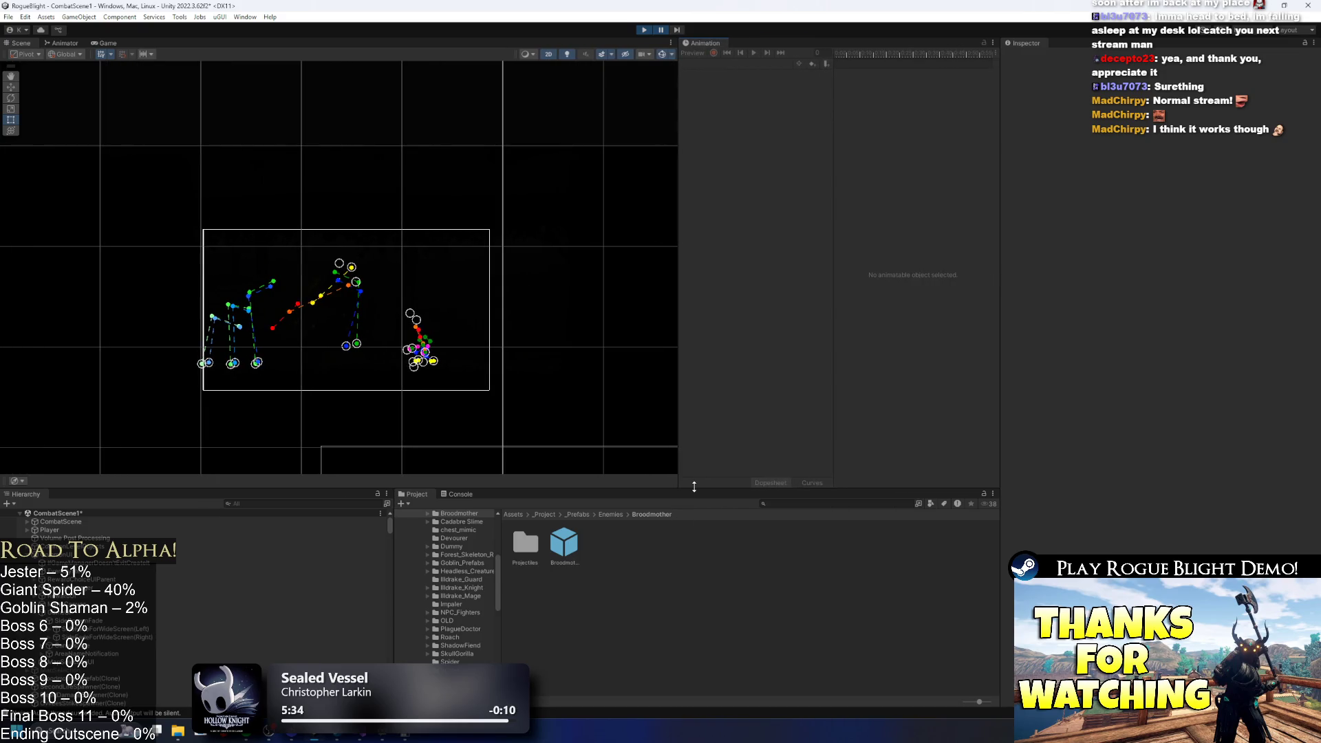
left_click_drag(694, 487, 724, 571)
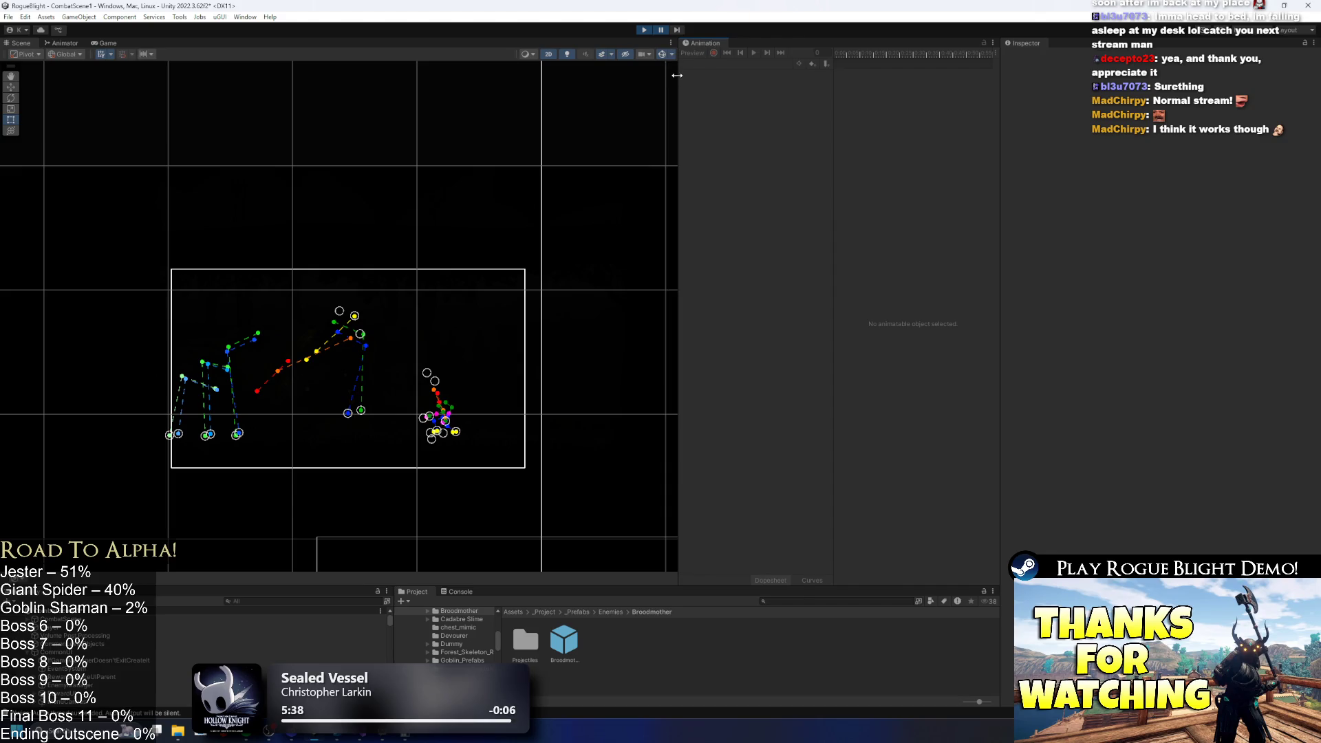
left_click_drag(677, 75, 612, 75)
scroll(369, 193, "down", 5)
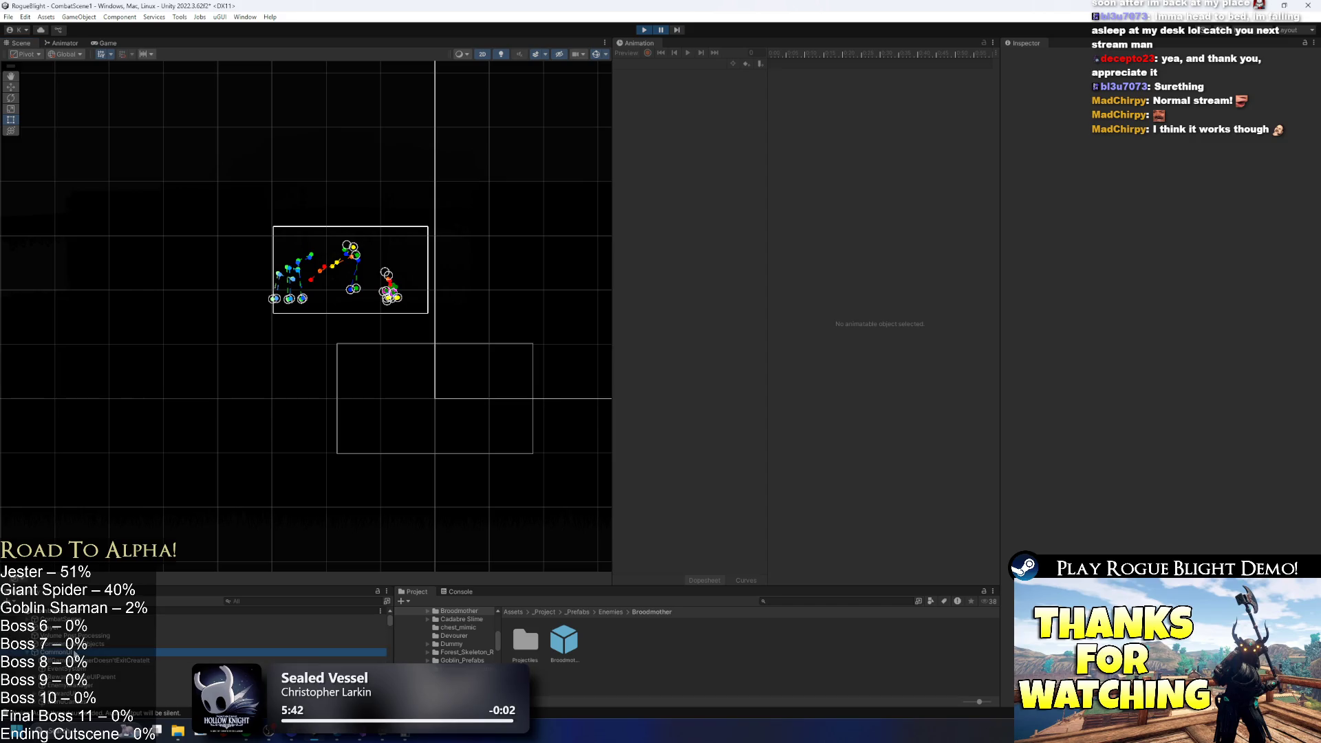
Select the Broodmother clone, dock the Game view beside the Inspector, and close Animation.
left_click(339, 649)
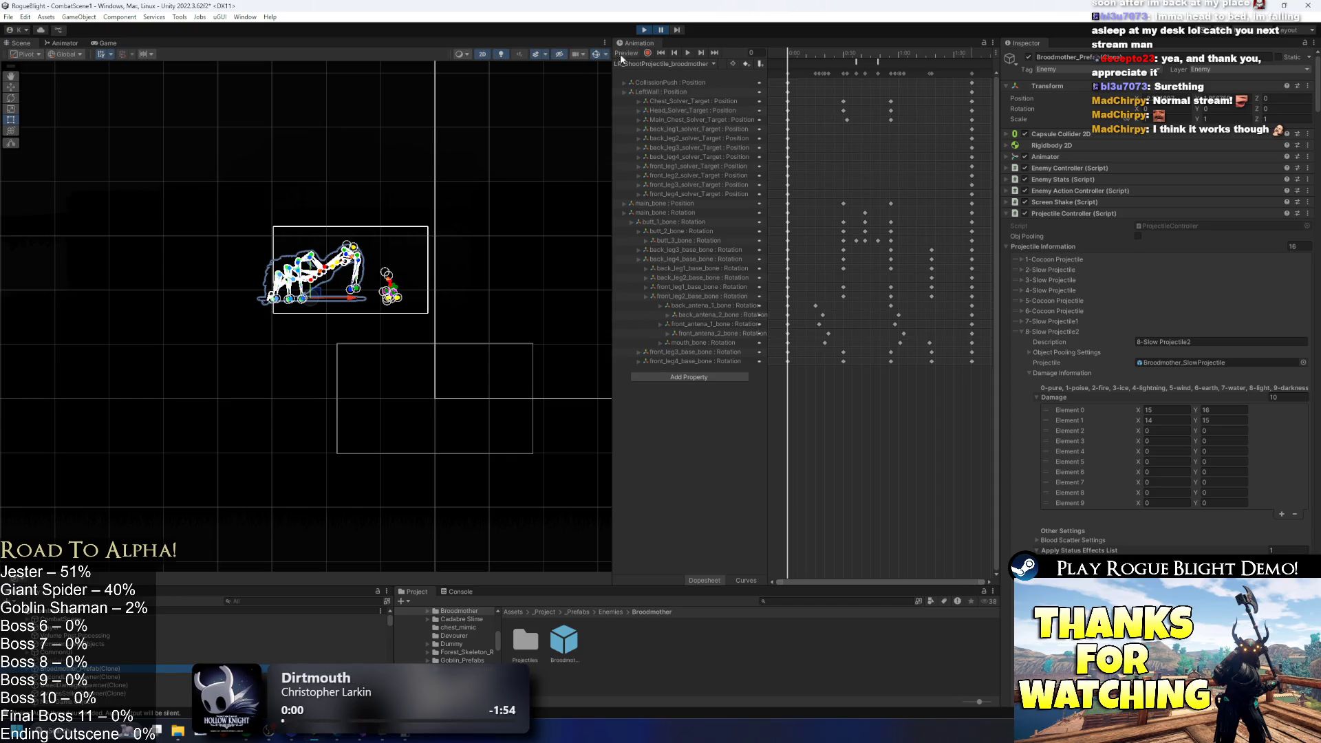
mouse_move(104, 46)
left_mouse_down()
mouse_move(820, 230)
mouse_move(1032, 330)
left_mouse_up()
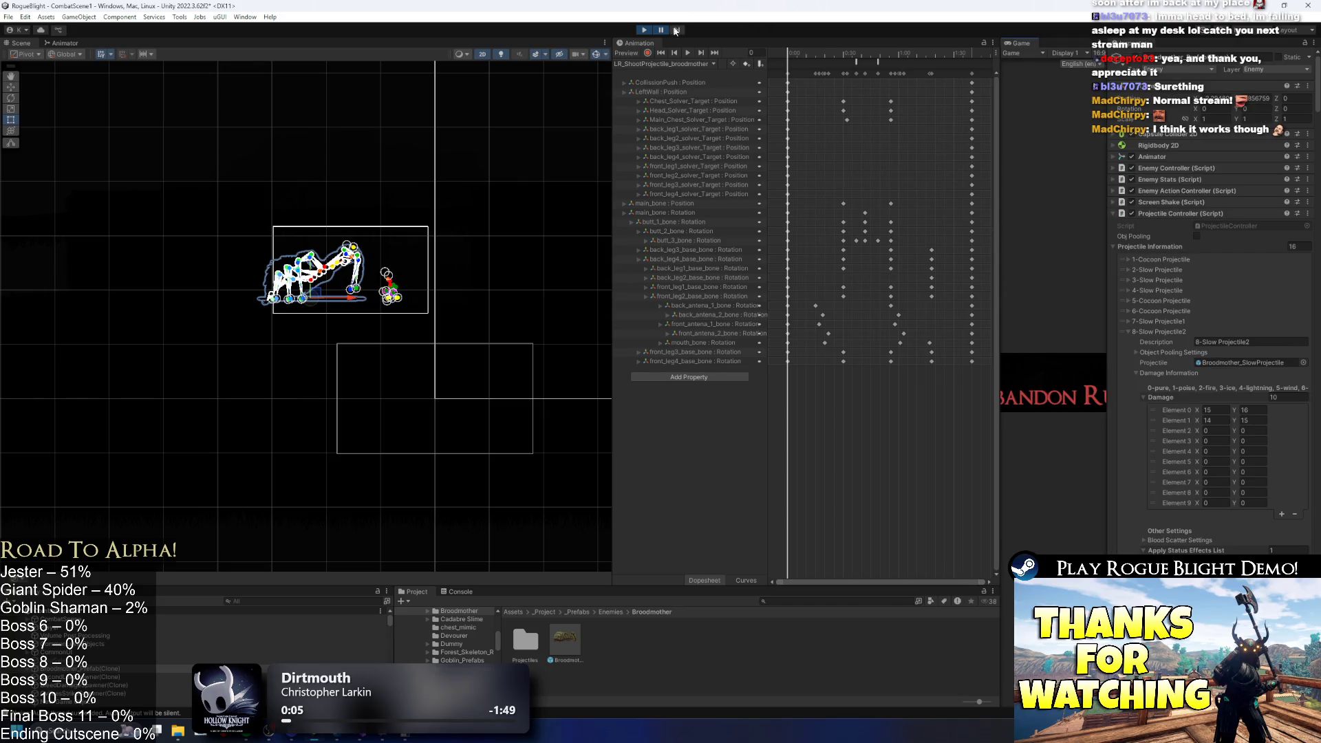
middle_click(629, 43)
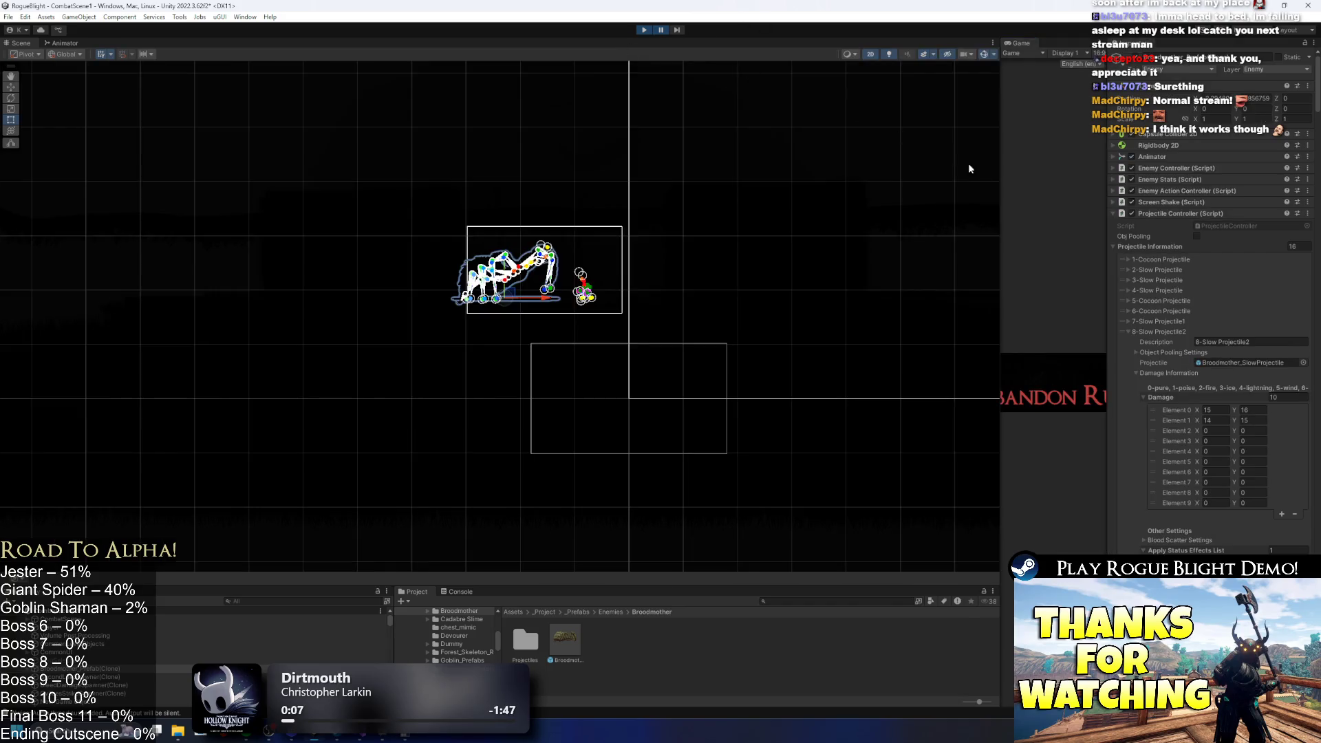
Widen the Game view and frame the spider boss in the Scene view.
mouse_move(999, 174)
left_mouse_down()
mouse_move(442, 198)
mouse_move(545, 206)
left_mouse_up()
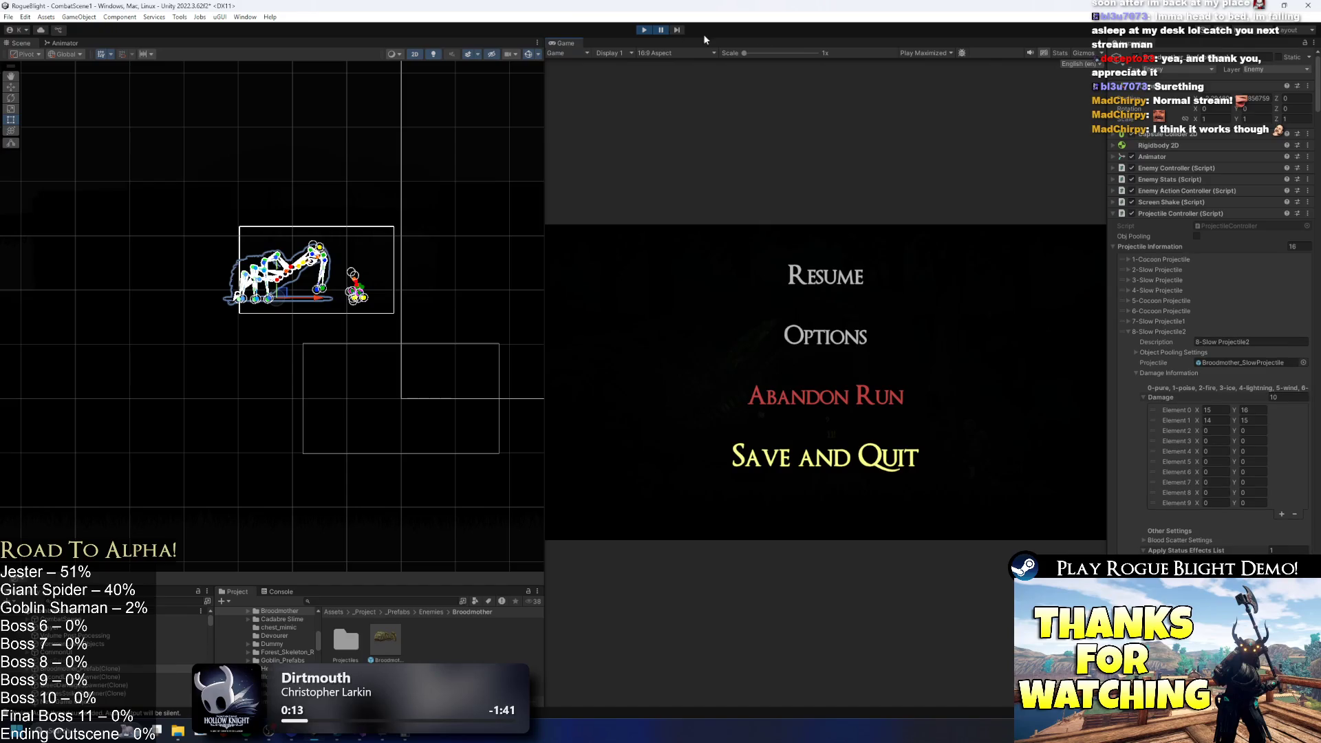
left_click(660, 31)
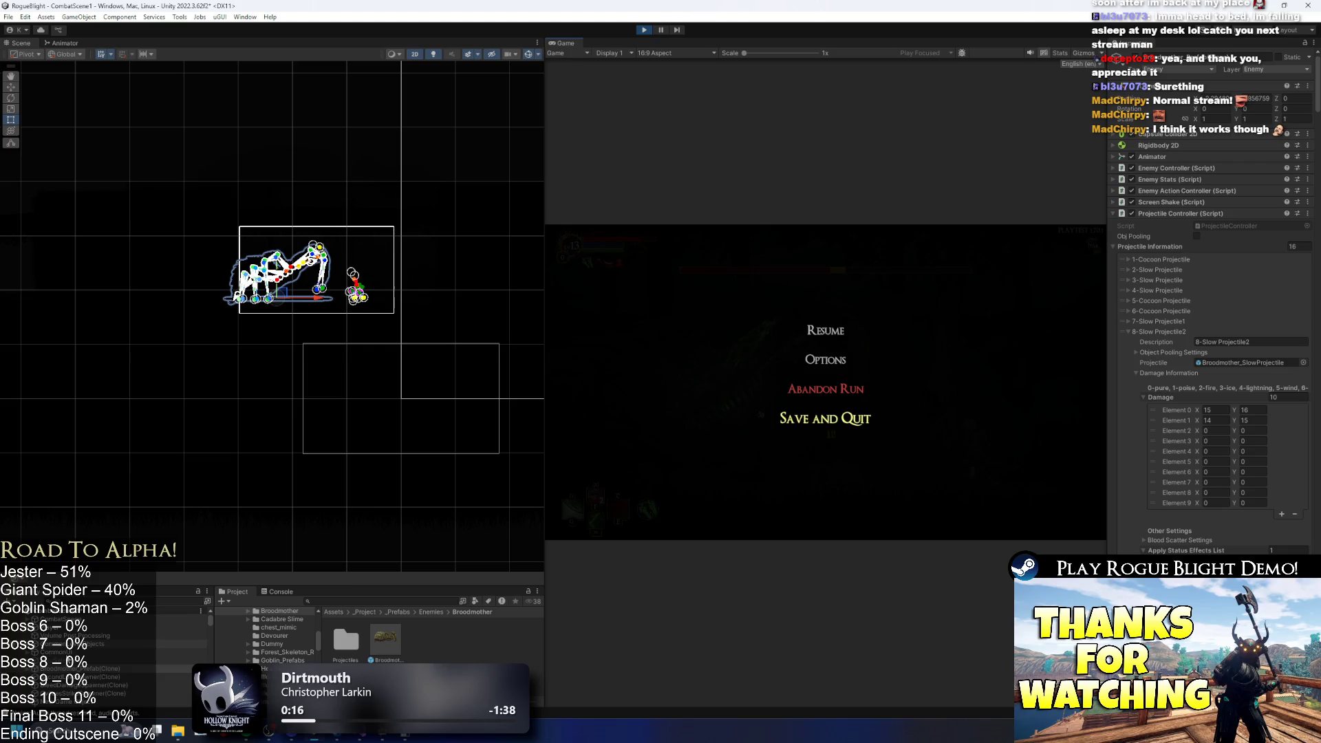
key("f")
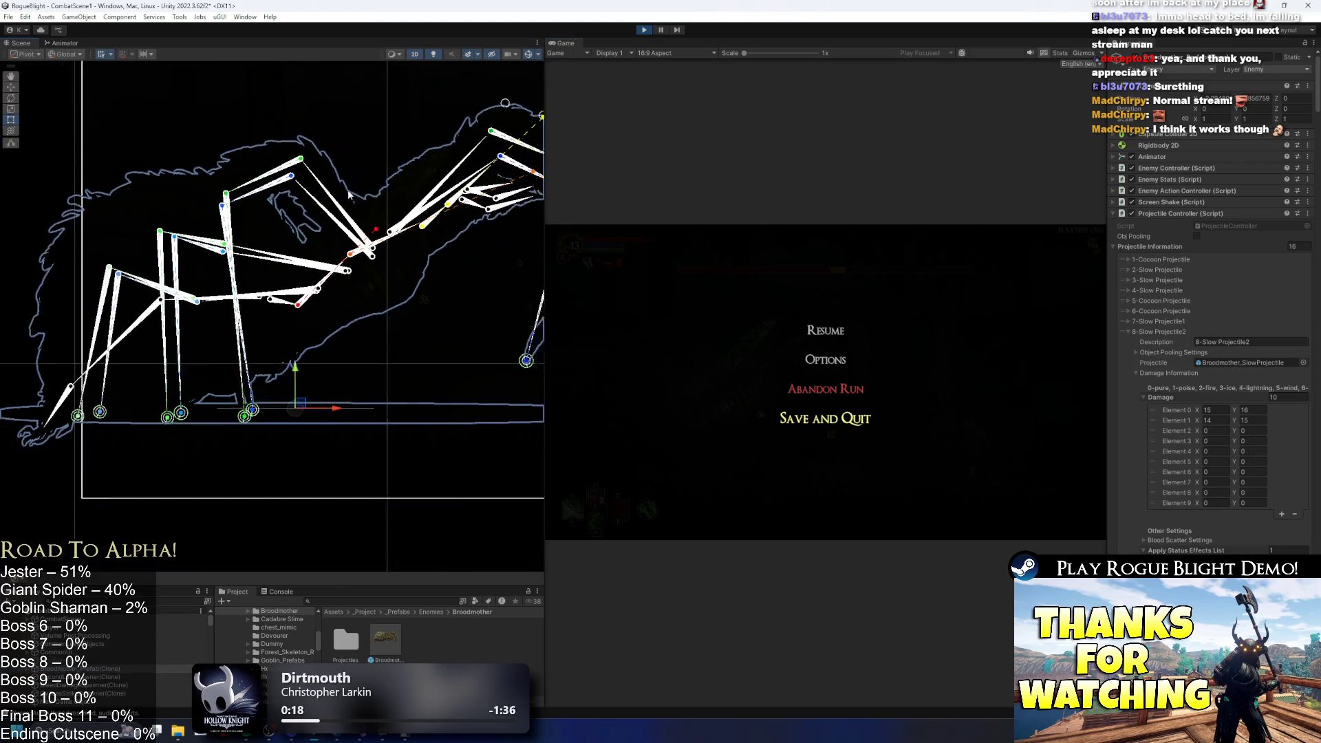
scroll(382, 172, "down", 4)
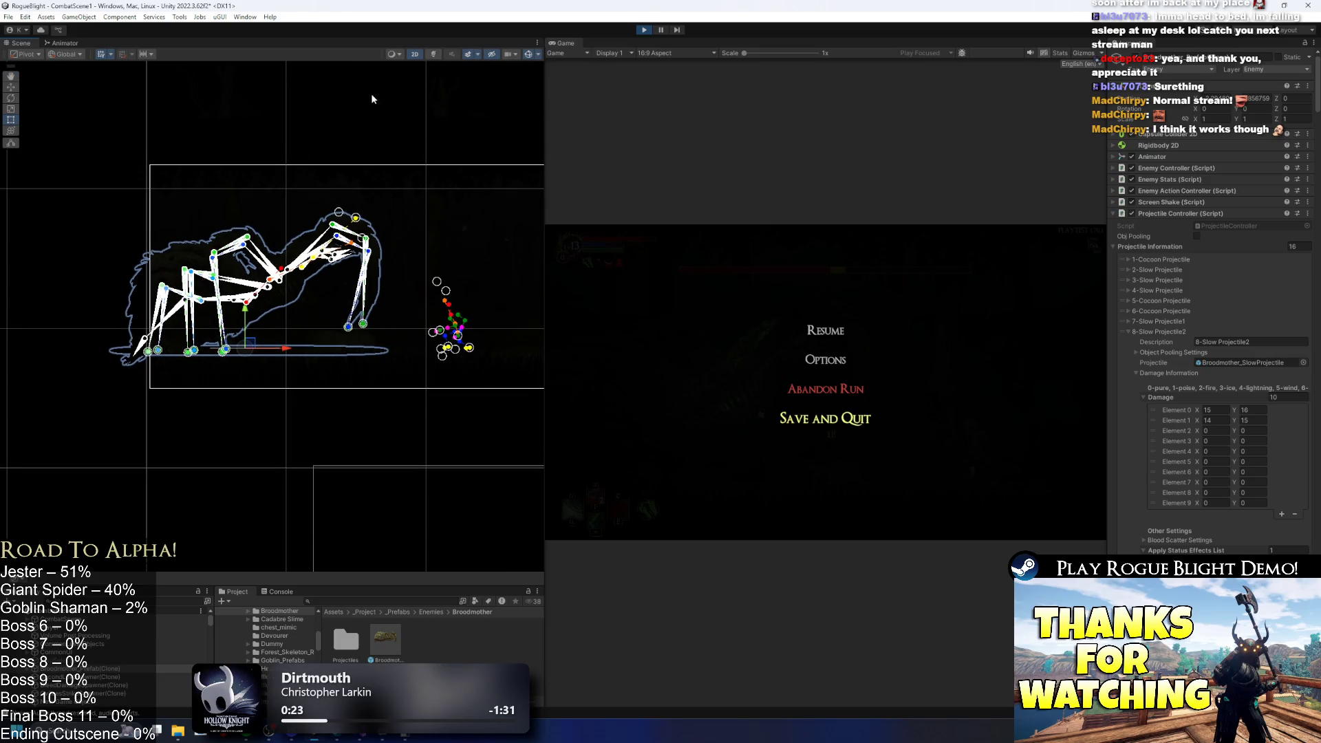
Inspect the boss's particle effects, including the large jagged one, panning around it.
left_click(363, 201)
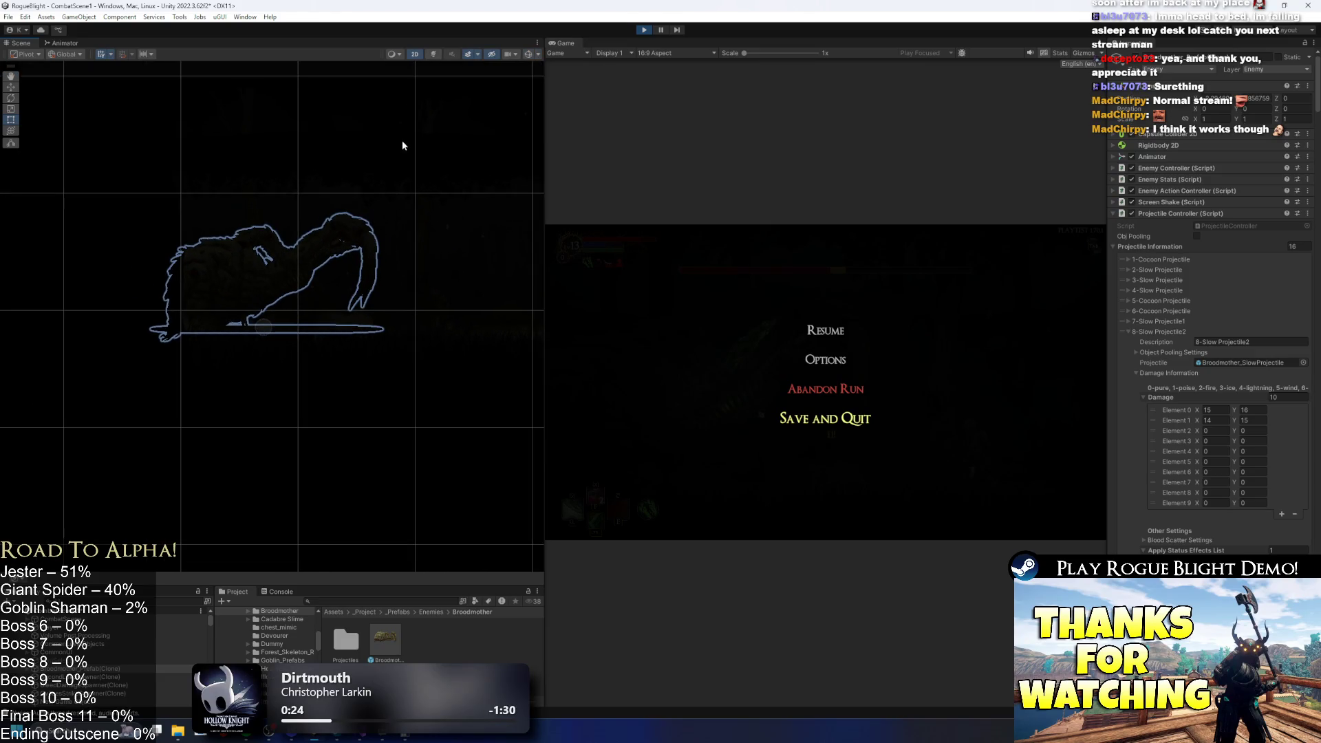
left_click(352, 270)
left_click(242, 307)
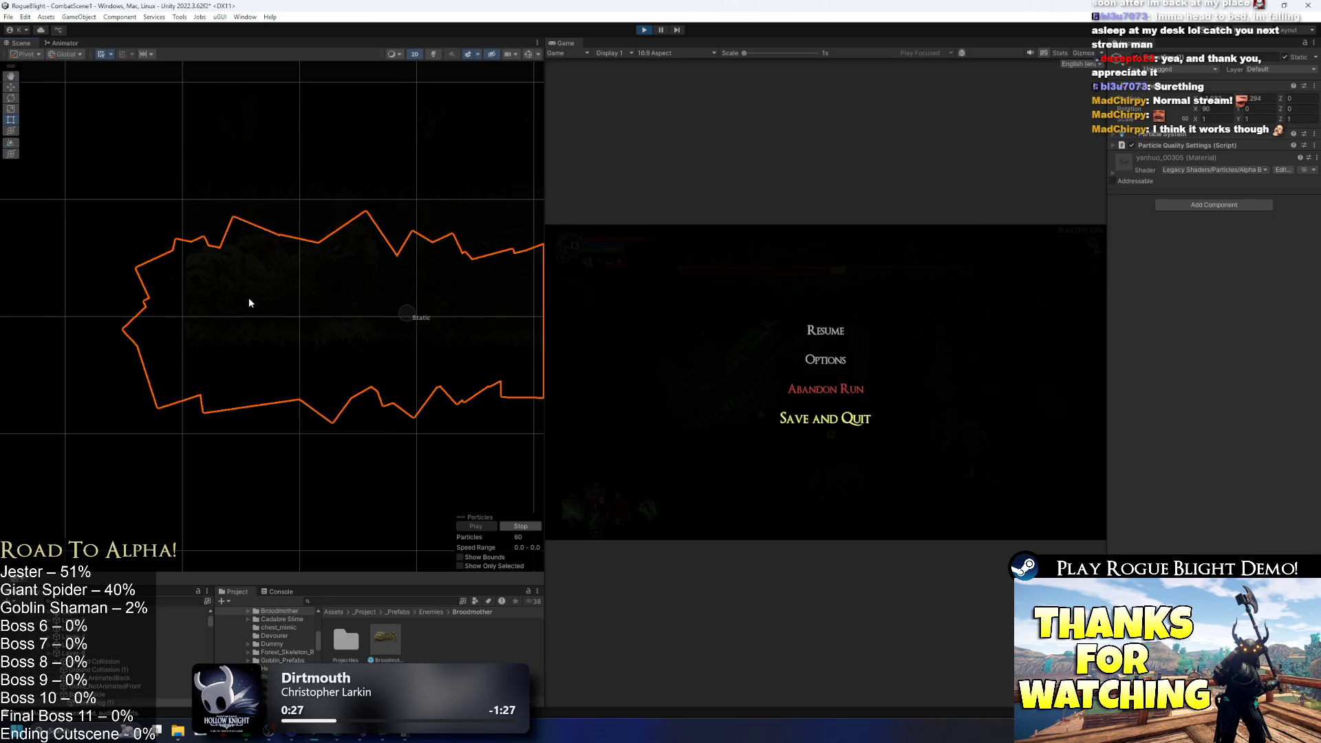
scroll(325, 183, "down", 3)
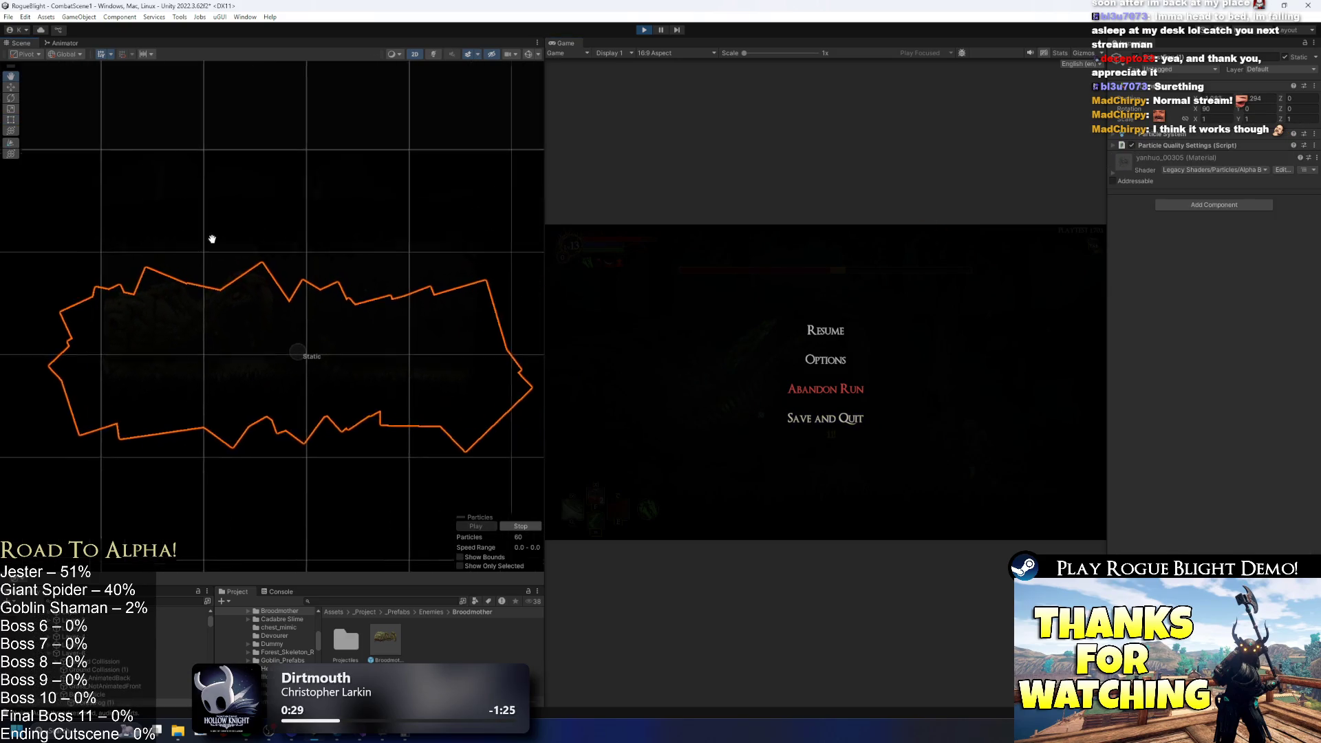
left_click_drag(305, 236, 324, 266)
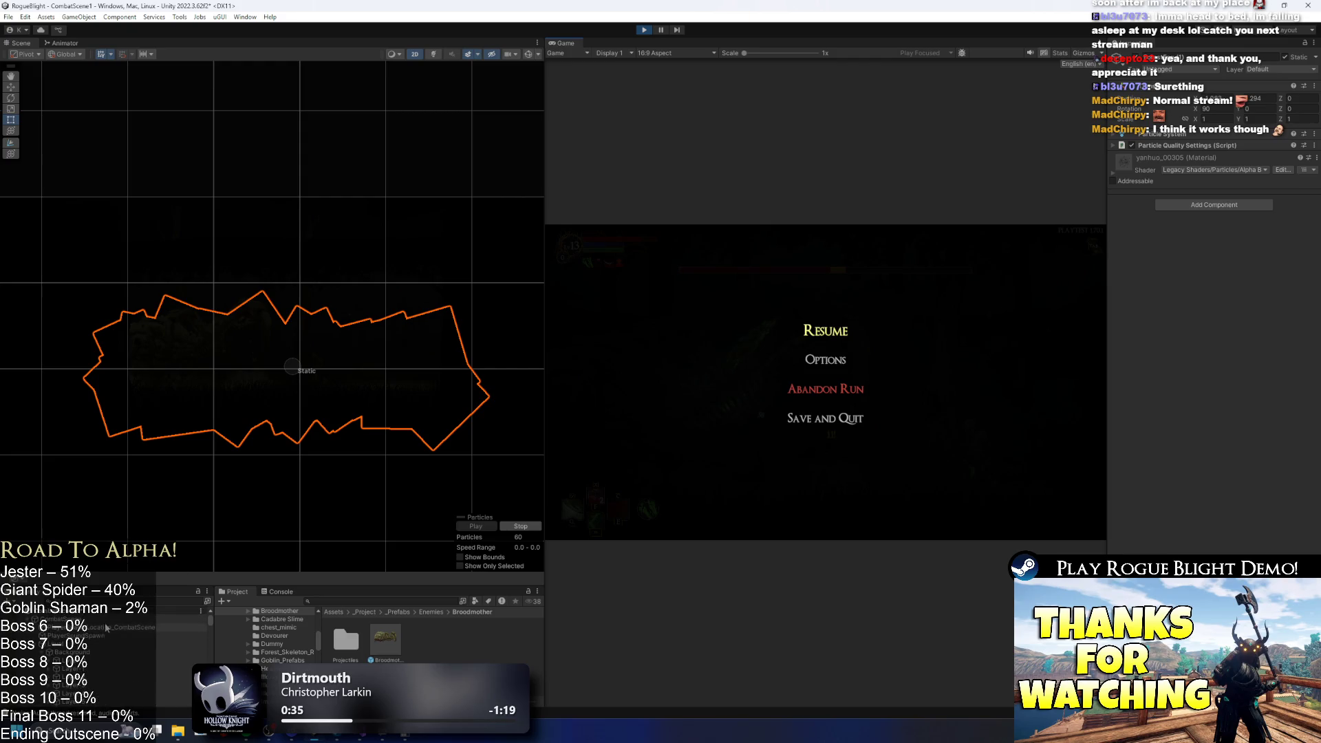
Select another hierarchy object, turn off the Scene grid, and resume the game.
left_click(105, 611)
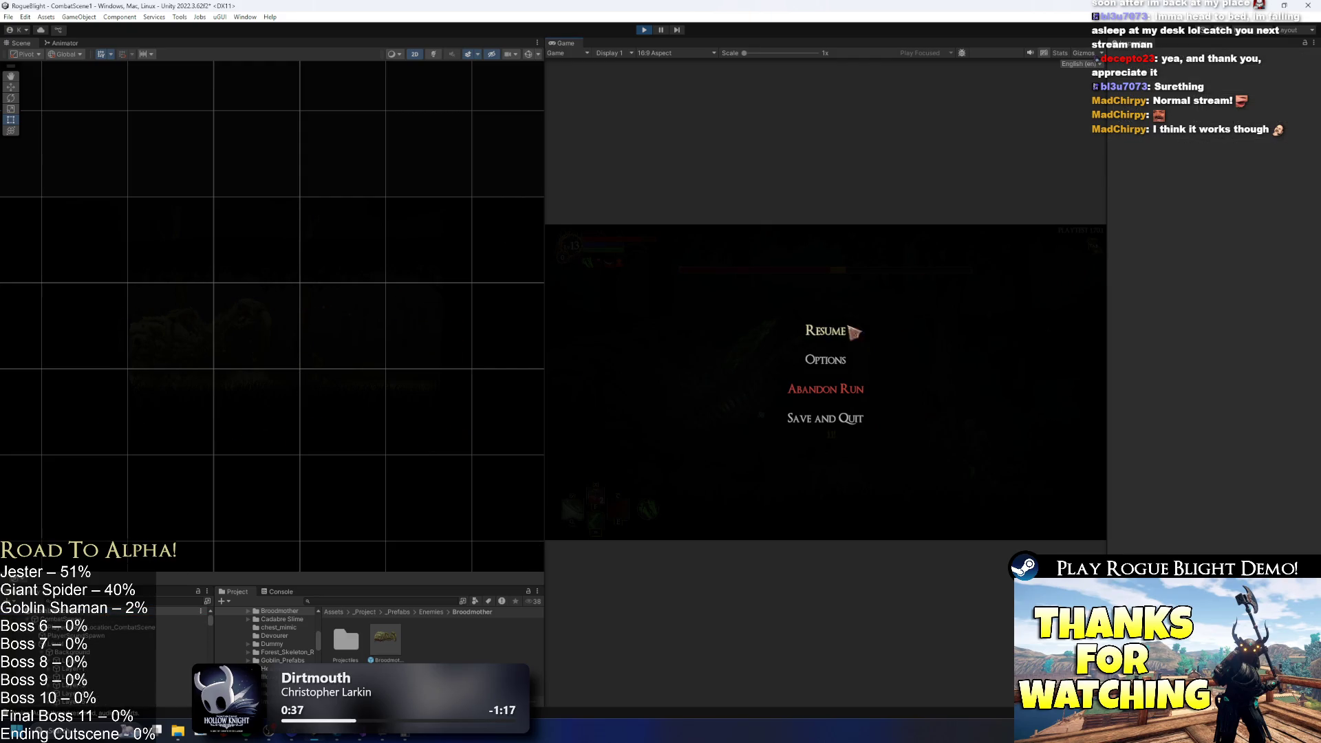
left_click(101, 55)
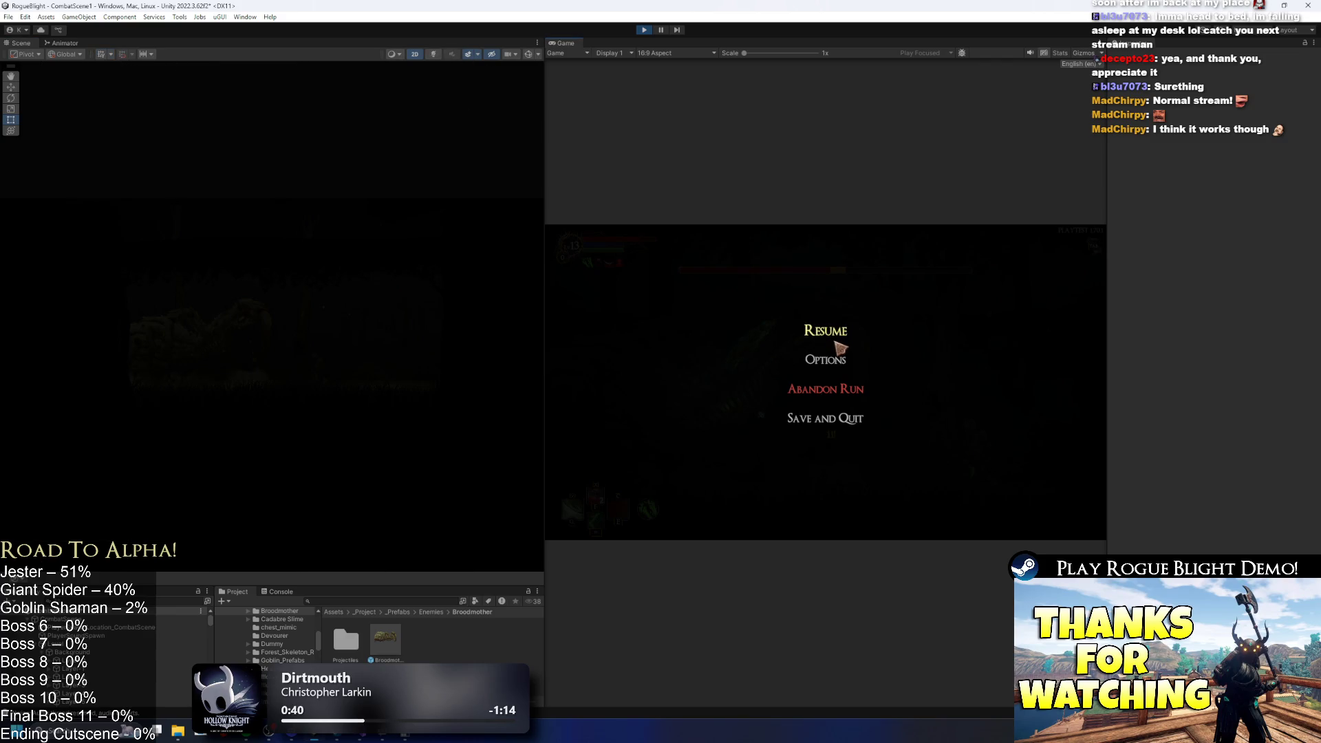
left_click(838, 344)
Run the knight left and right with A, D and Space, dodging the spider's orbs and leaps.
key("a")
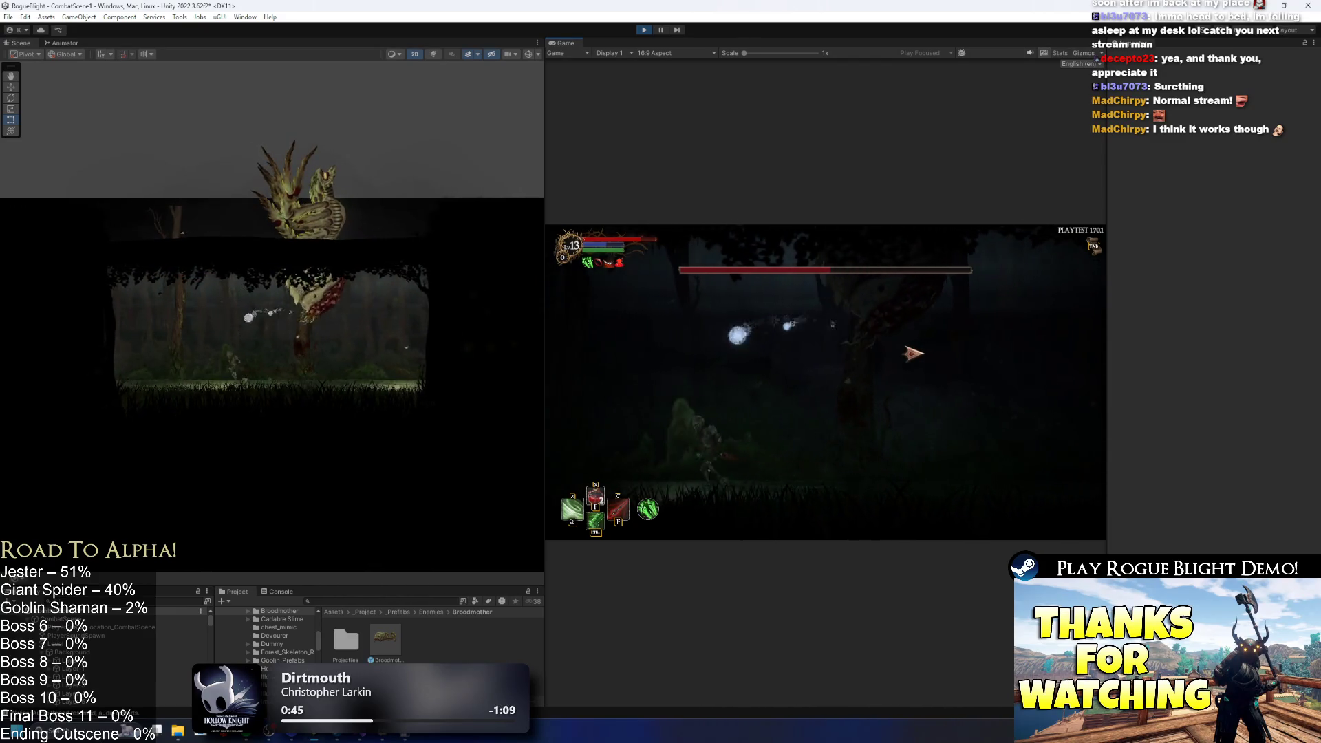
key("space")
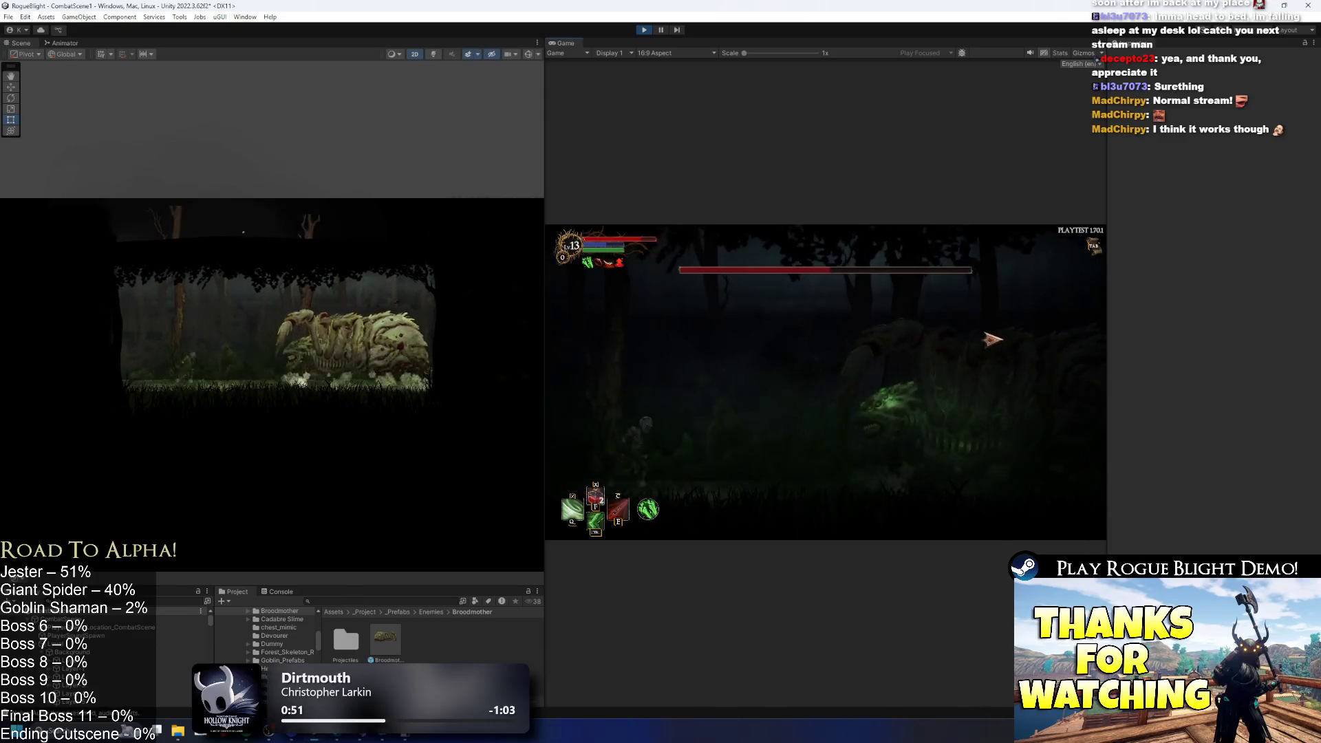
key("d")
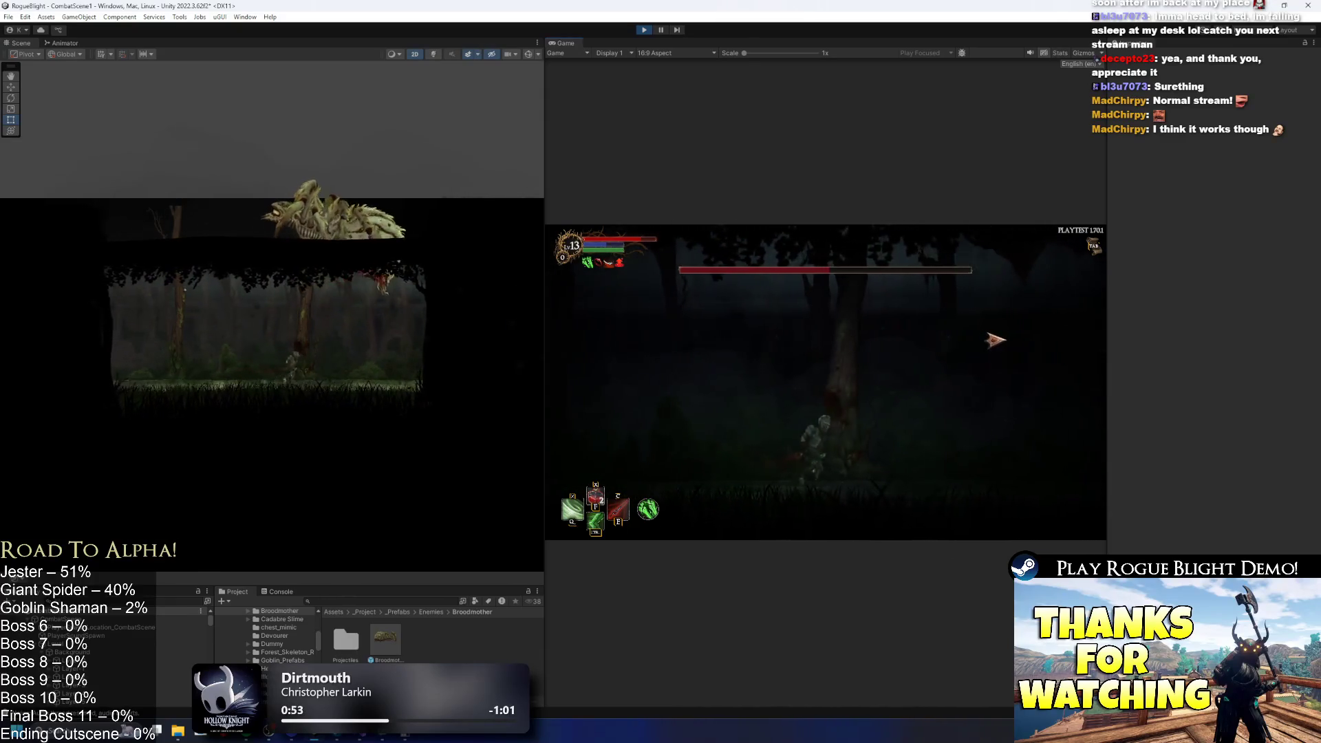
key("a")
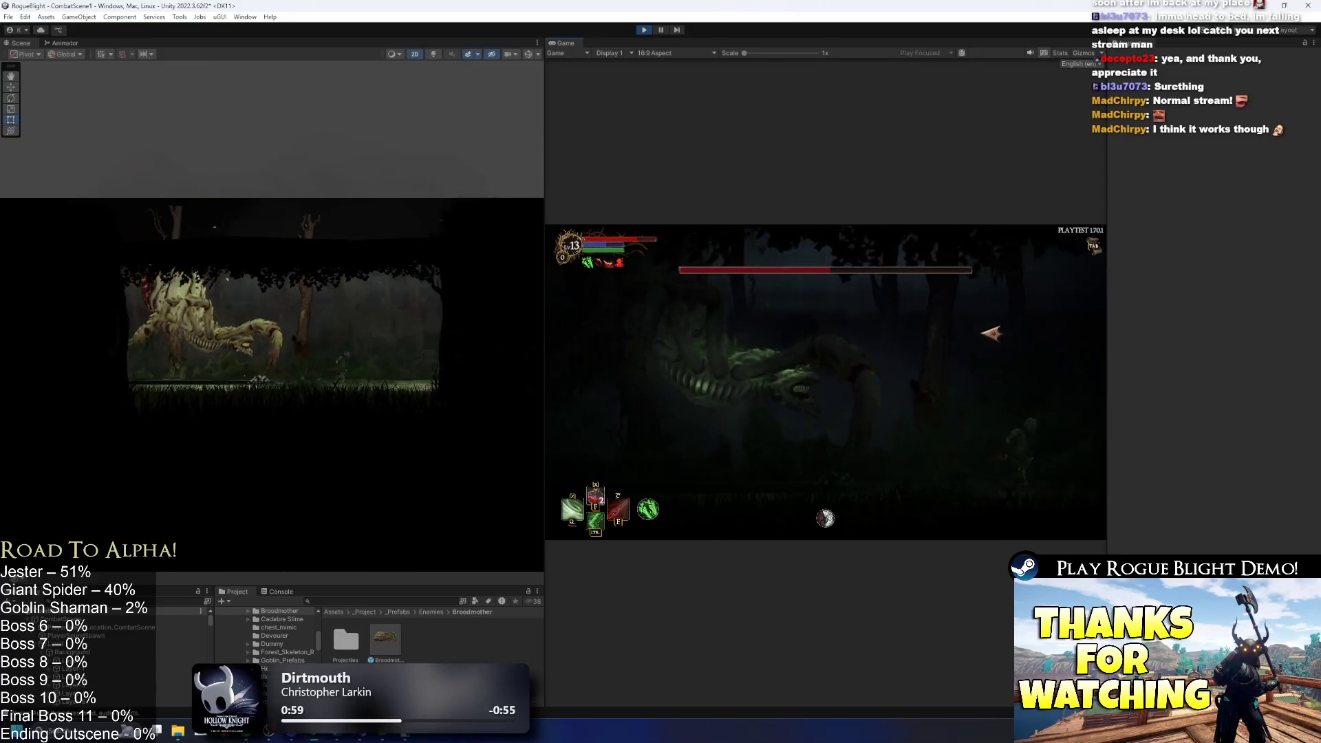
key("d")
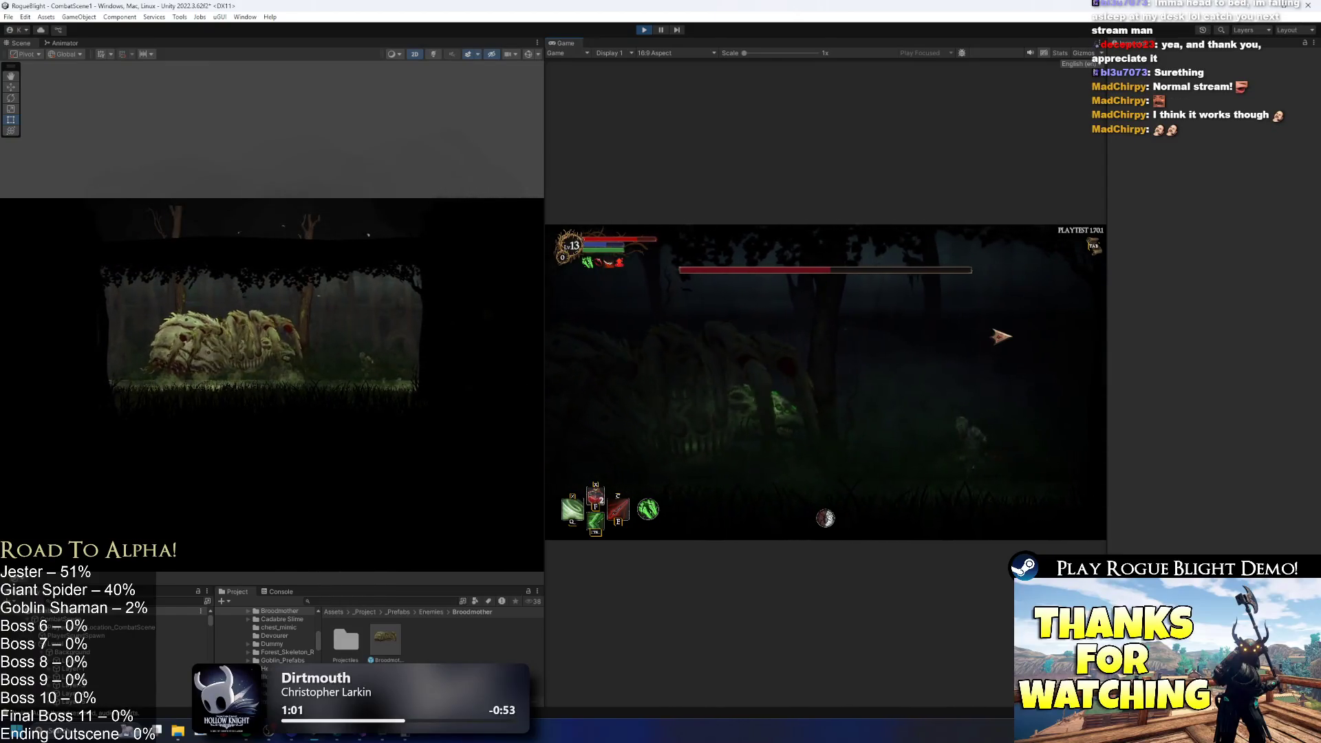
key("a")
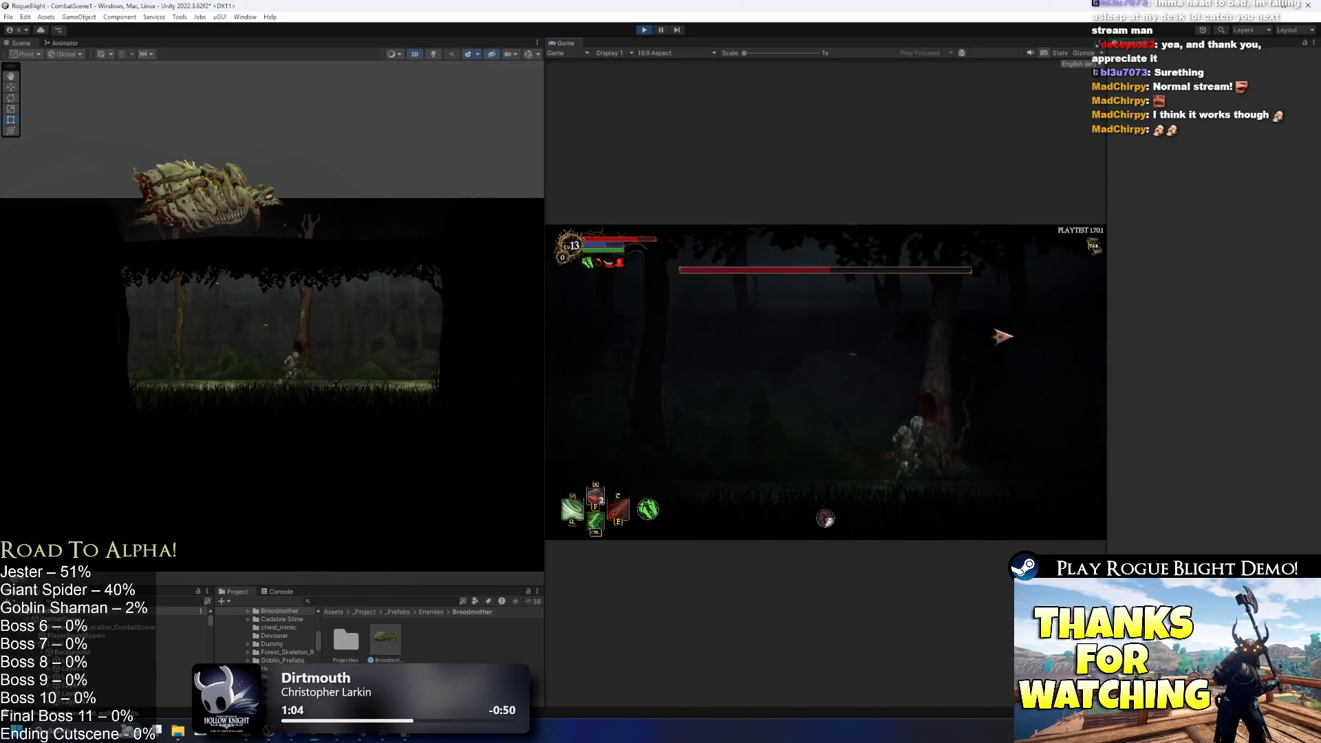
key("a")
key("a")
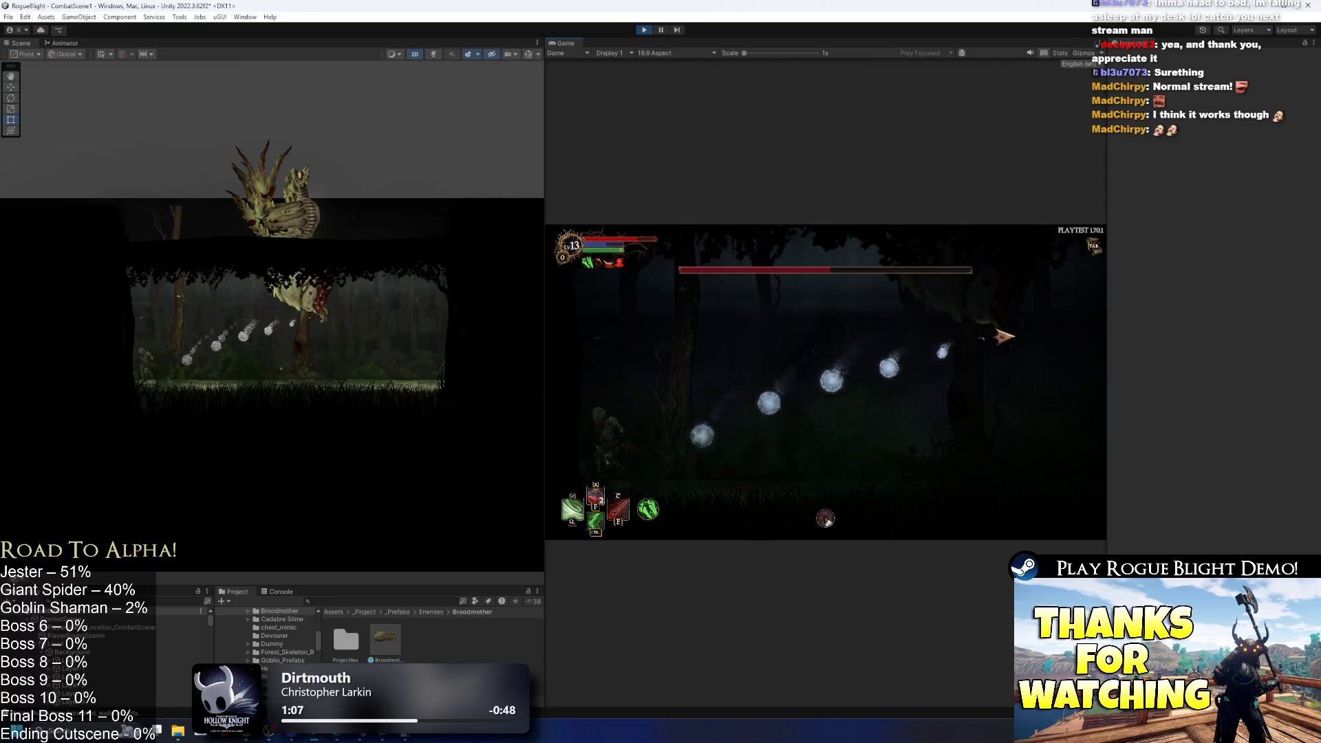
key("d")
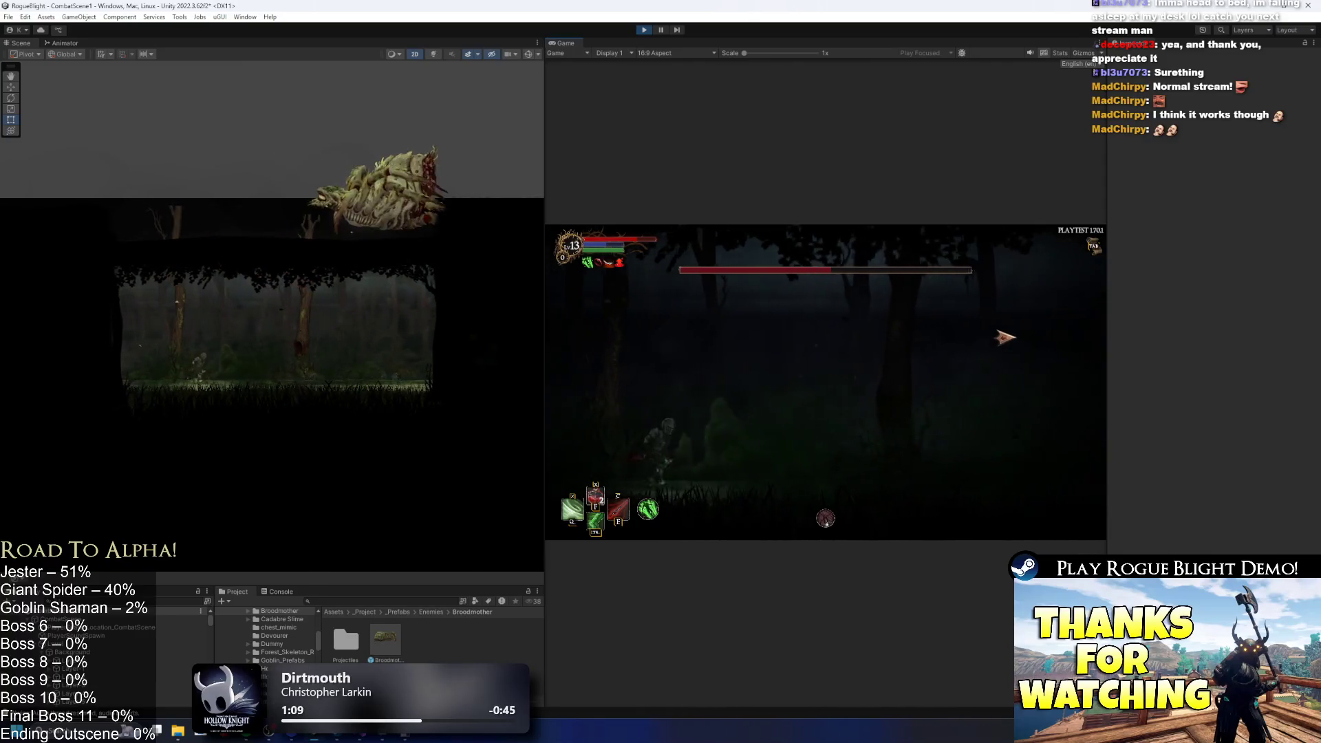
key("a")
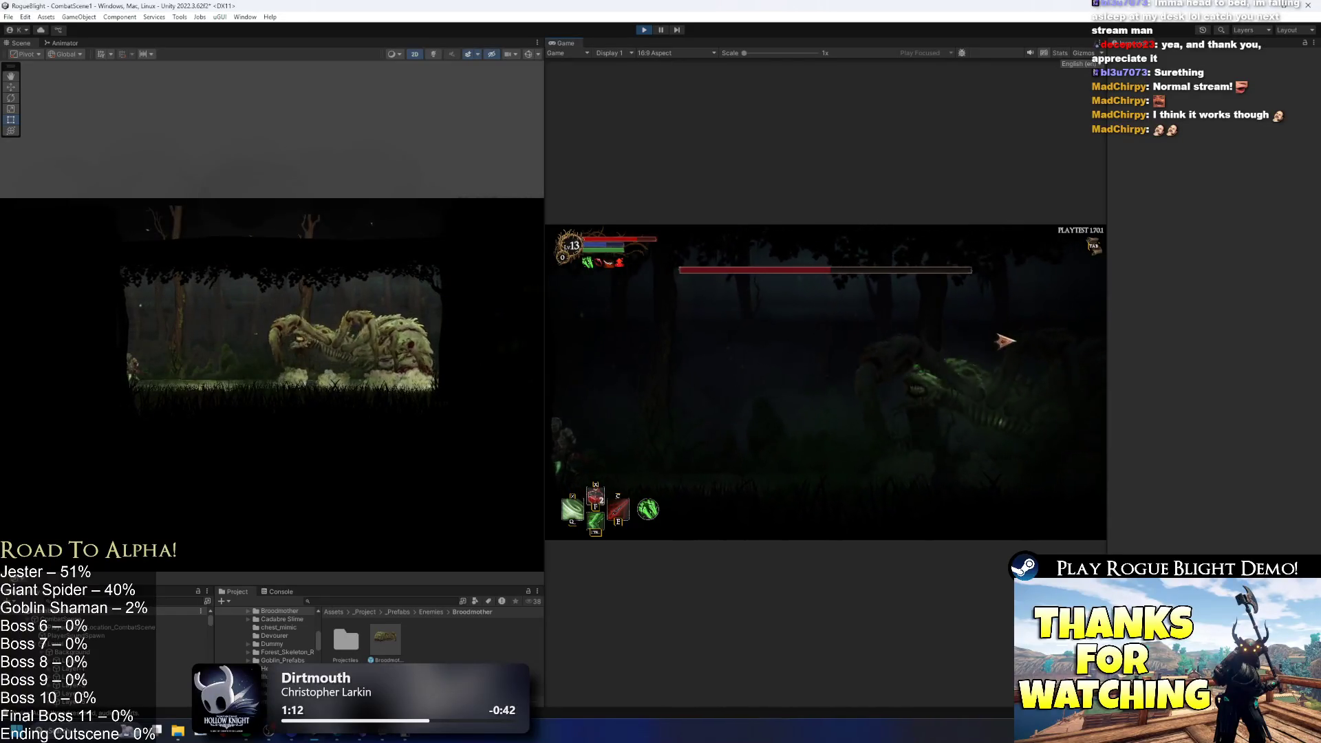
key("d")
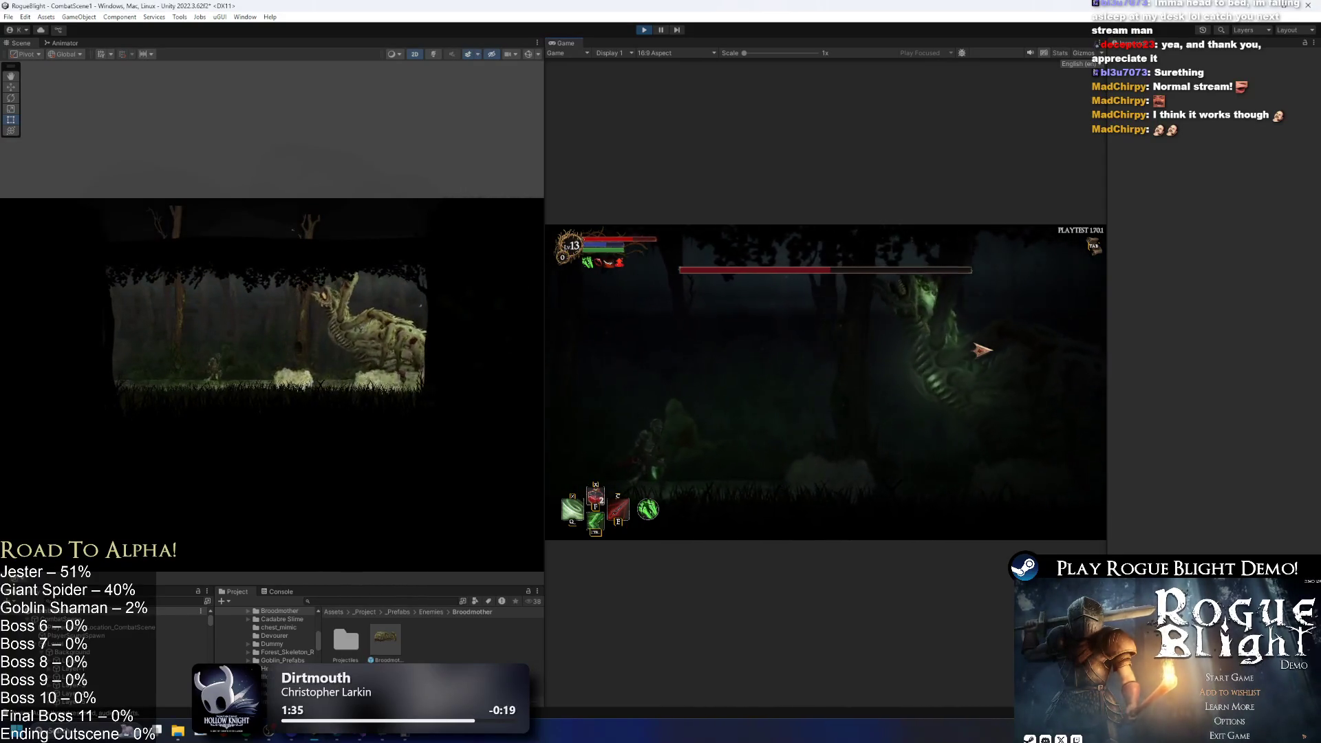
Keep moving the knight left and right as the spider lands, then pause with Escape.
key("d")
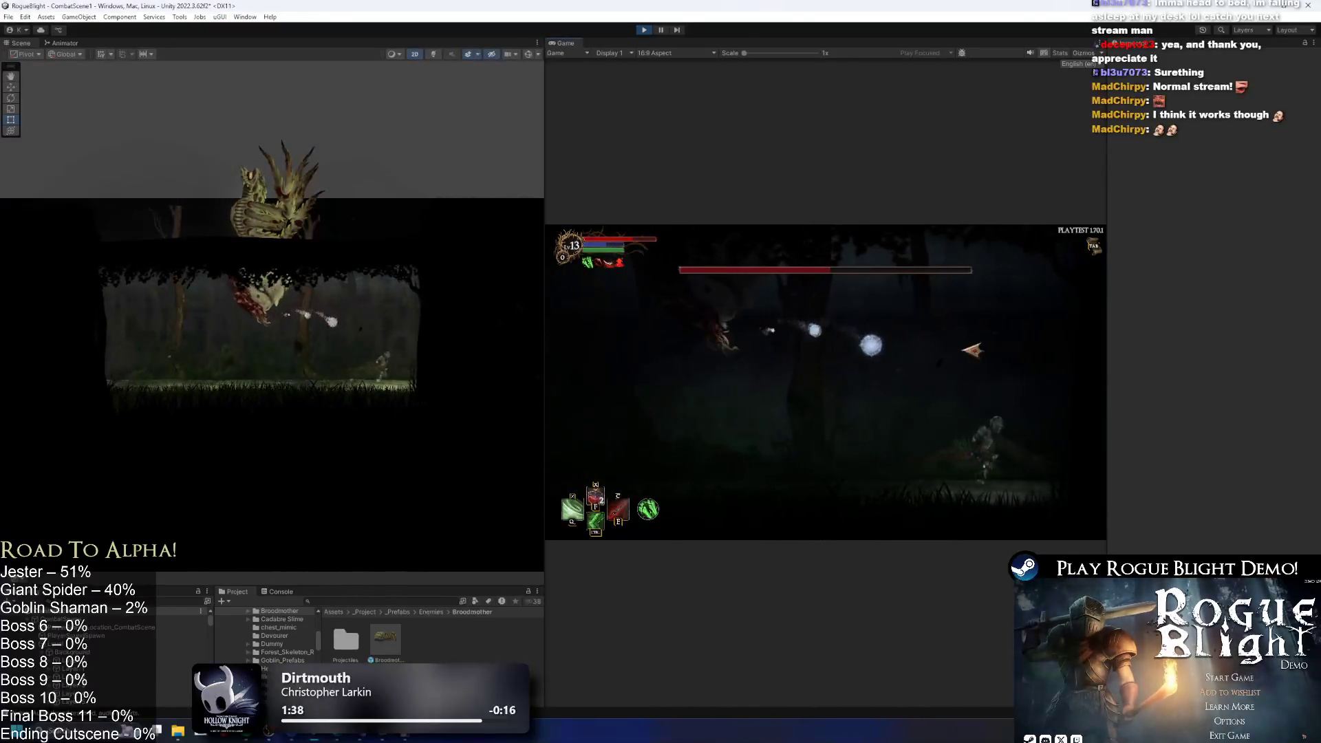
key("a")
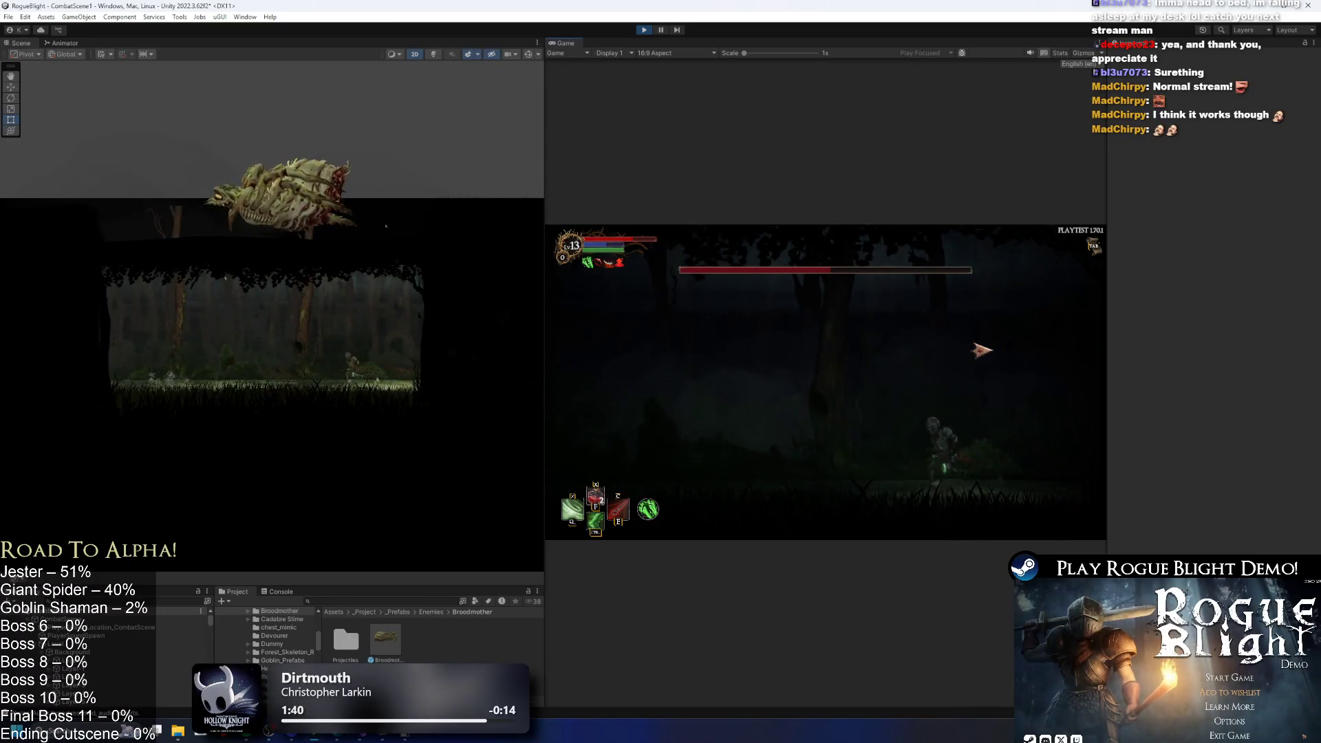
key("d")
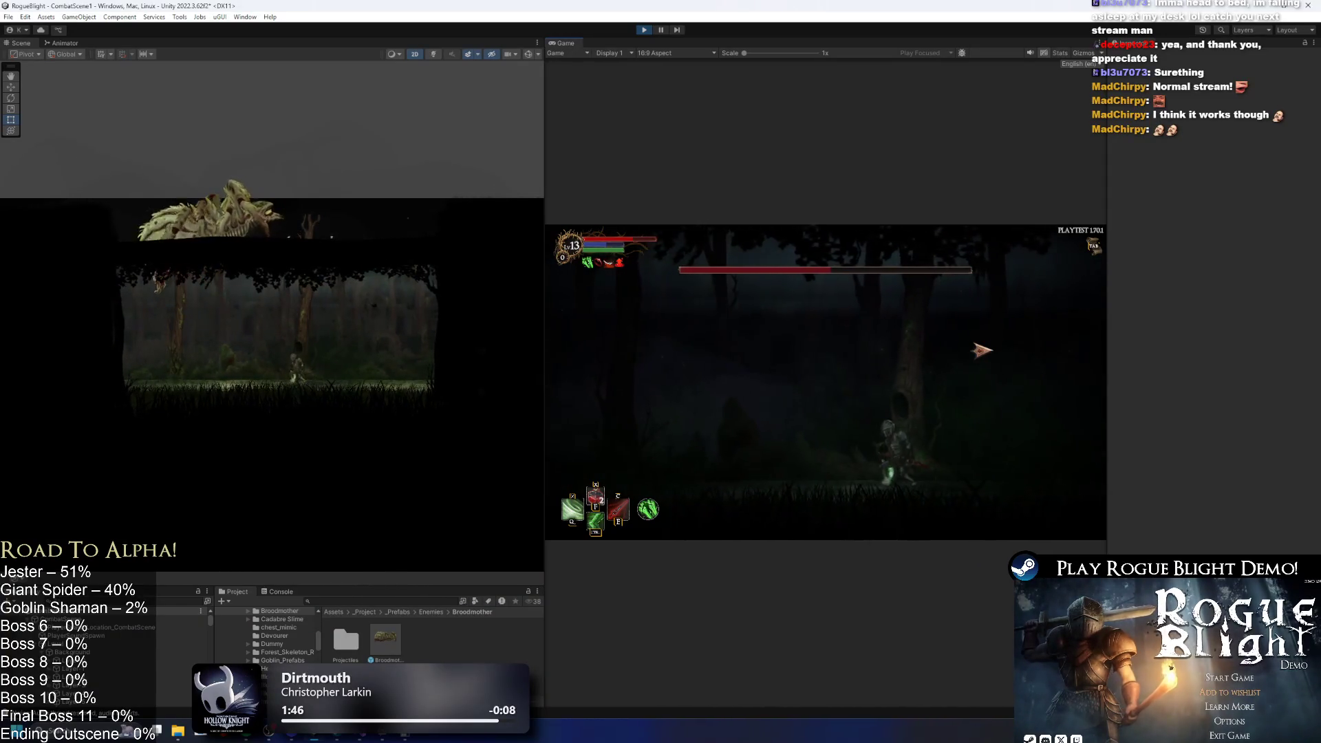
key("a")
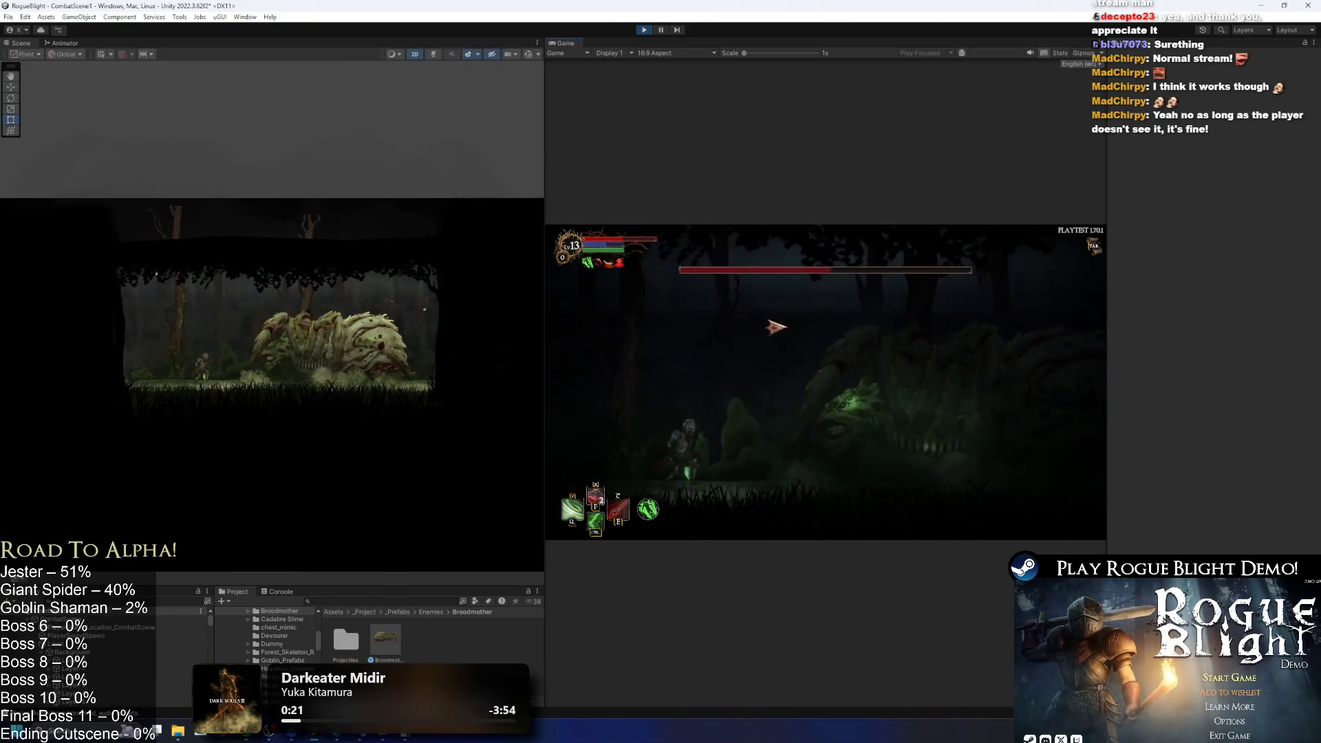
key("Escape")
Launch Gyazo video capture and start recording a region over the Scene view.
key("super")
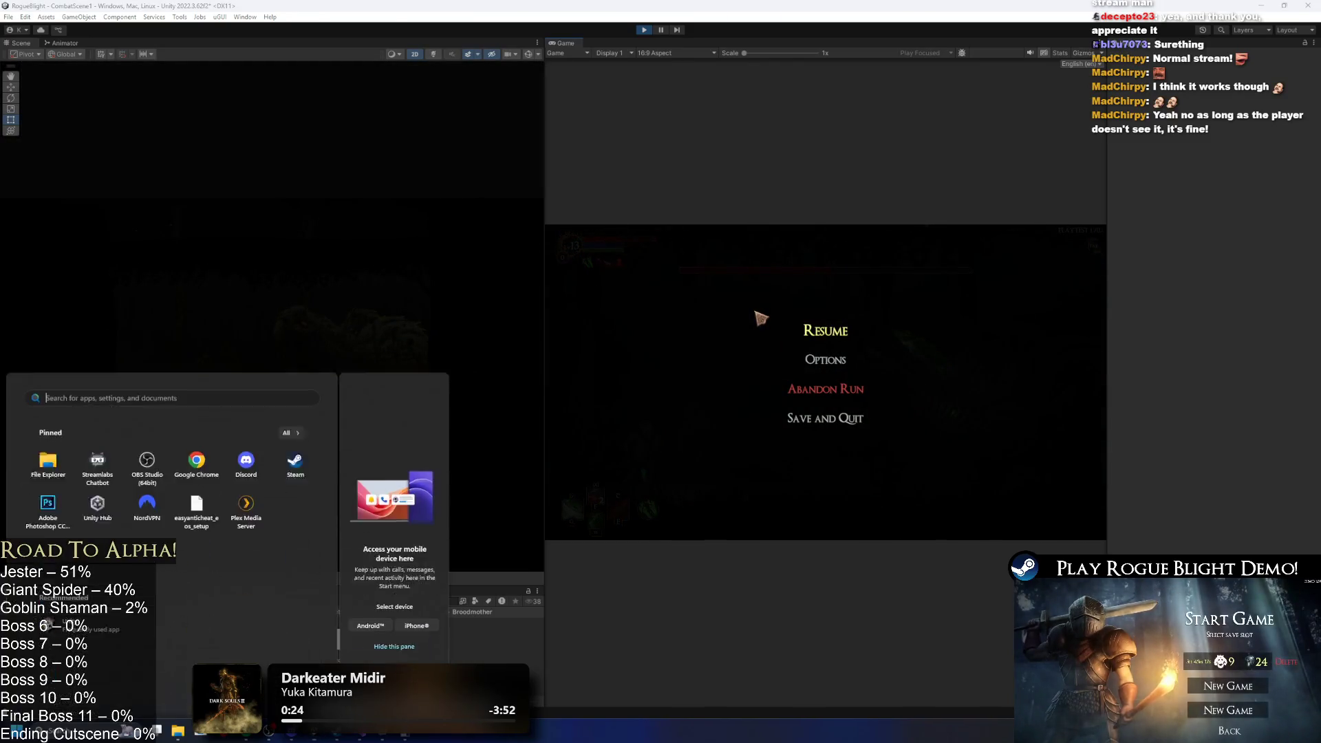
type("chr")
key("Return")
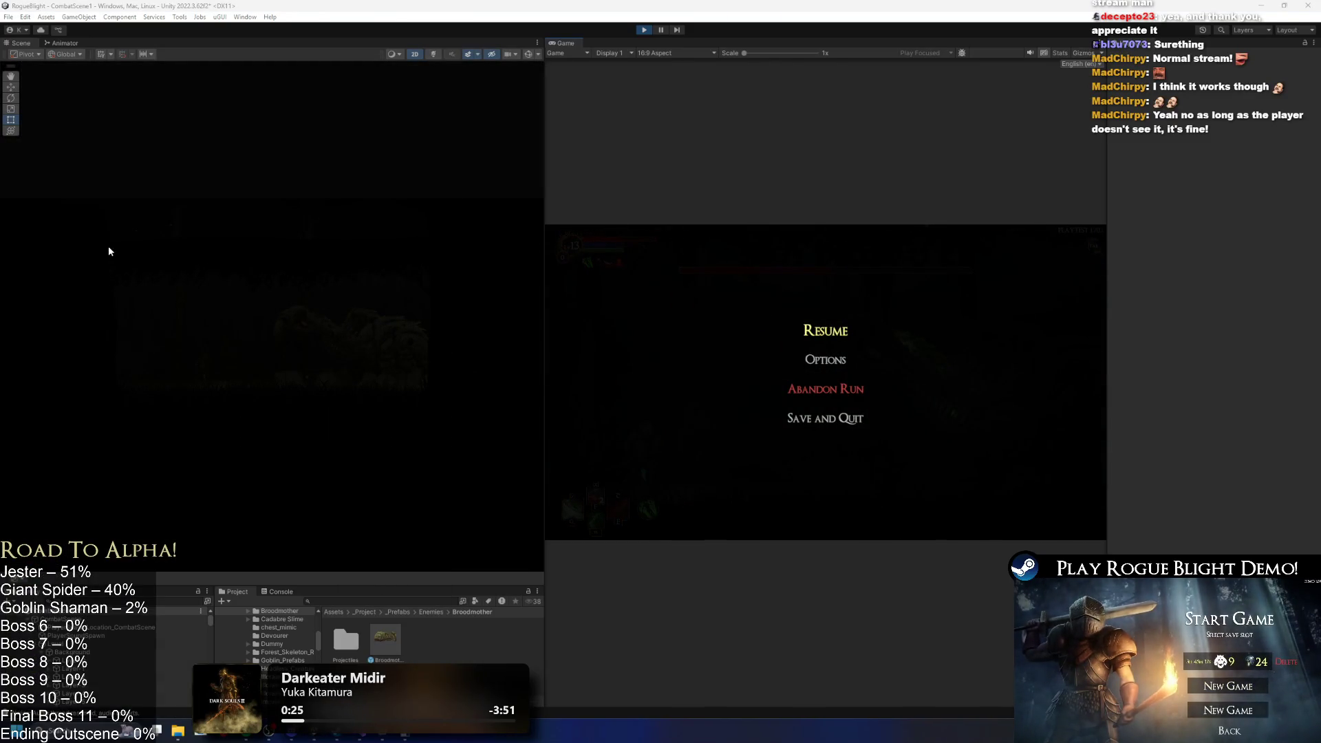
mouse_move(53, 108)
left_mouse_down()
mouse_move(539, 443)
mouse_move(496, 446)
left_mouse_up()
left_click(536, 459)
Resume the game, move right and attack the boss, then pause again.
left_click(826, 331)
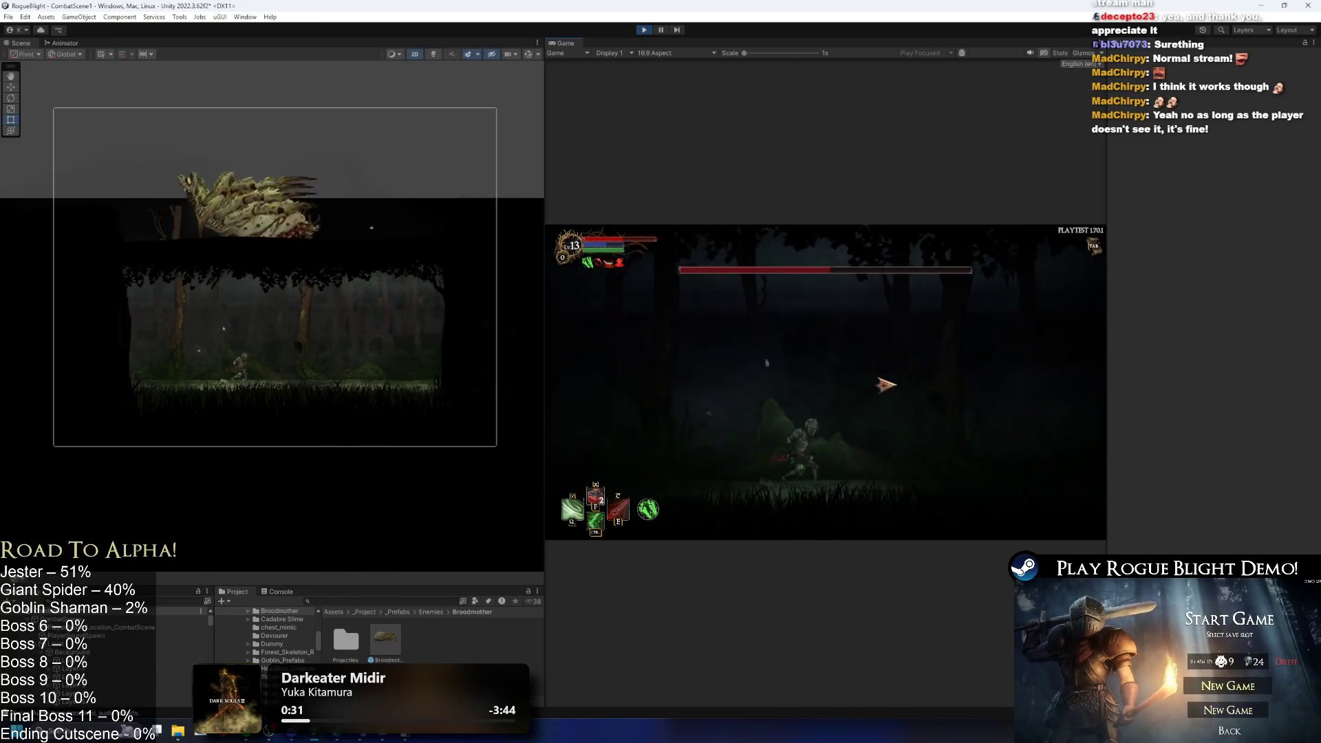
key("d")
left_click(875, 383)
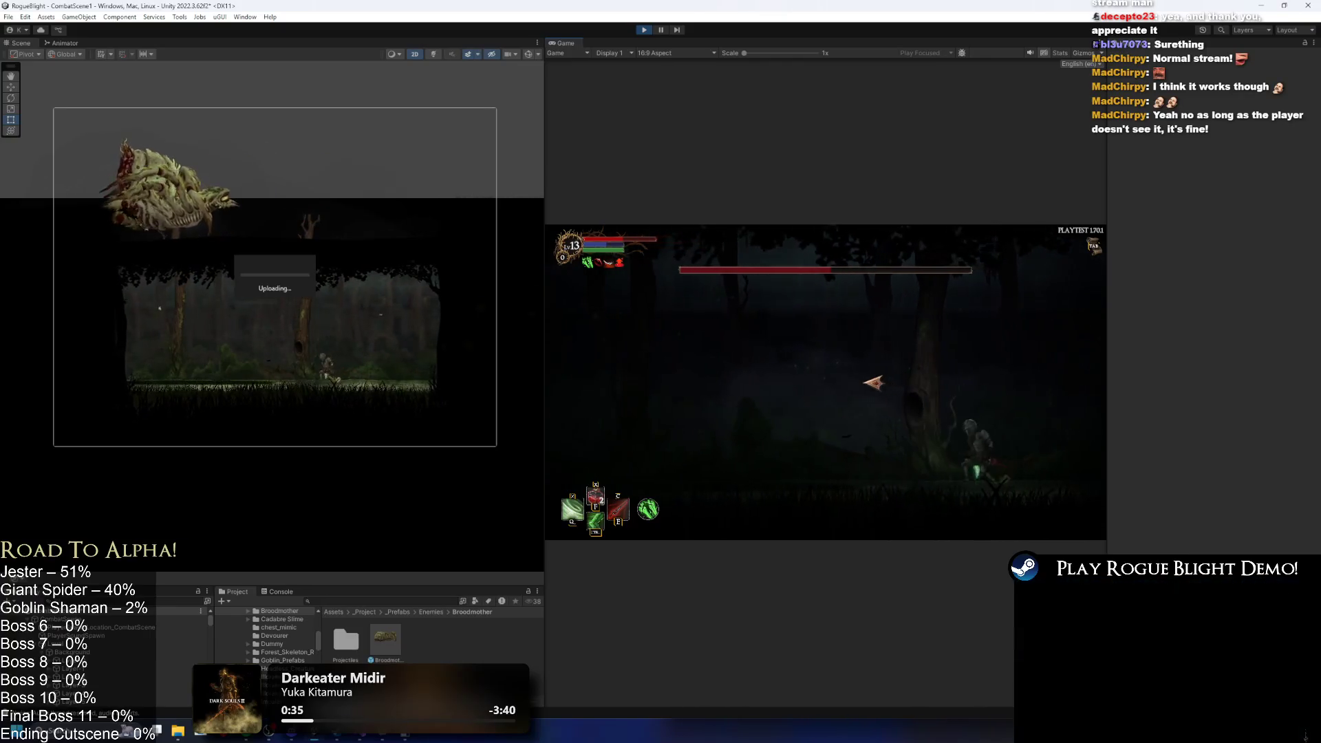
key("Escape")
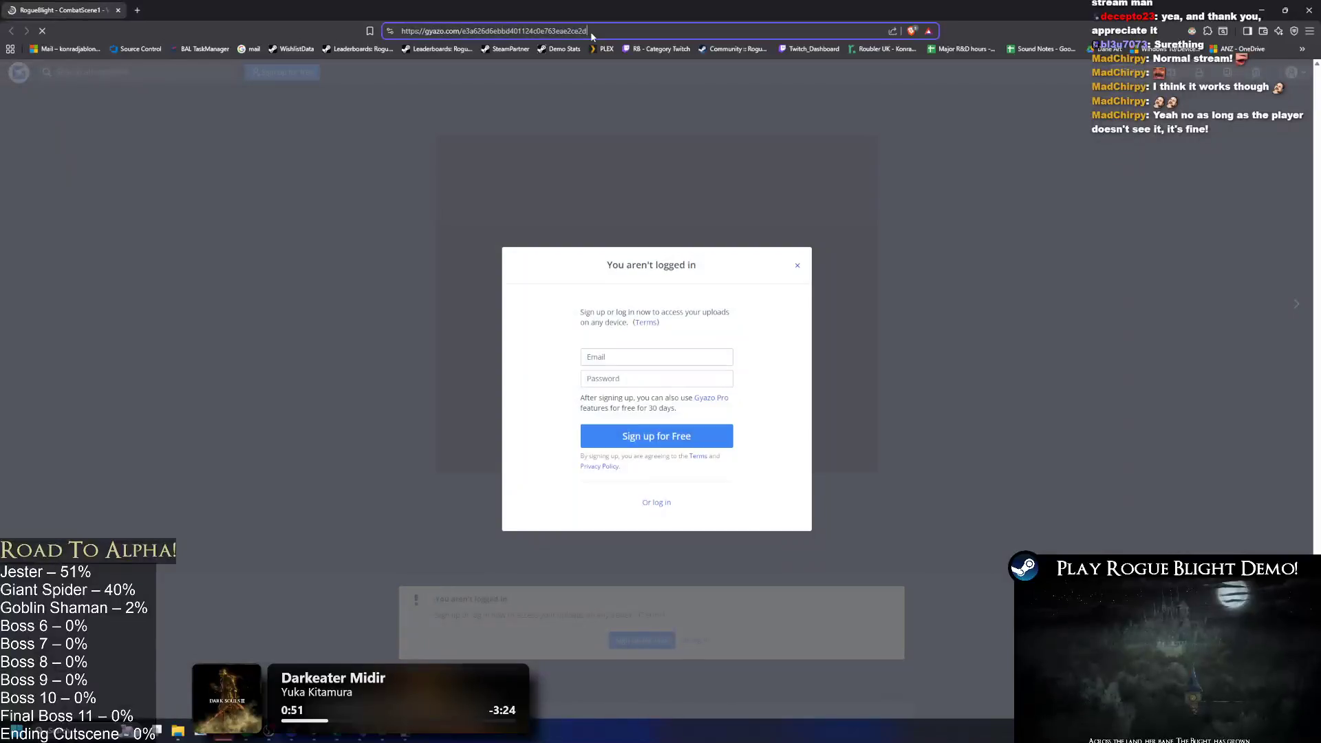
Load the Gyazo clip as a plain mp4, replay it, and check its video options.
left_click(591, 31)
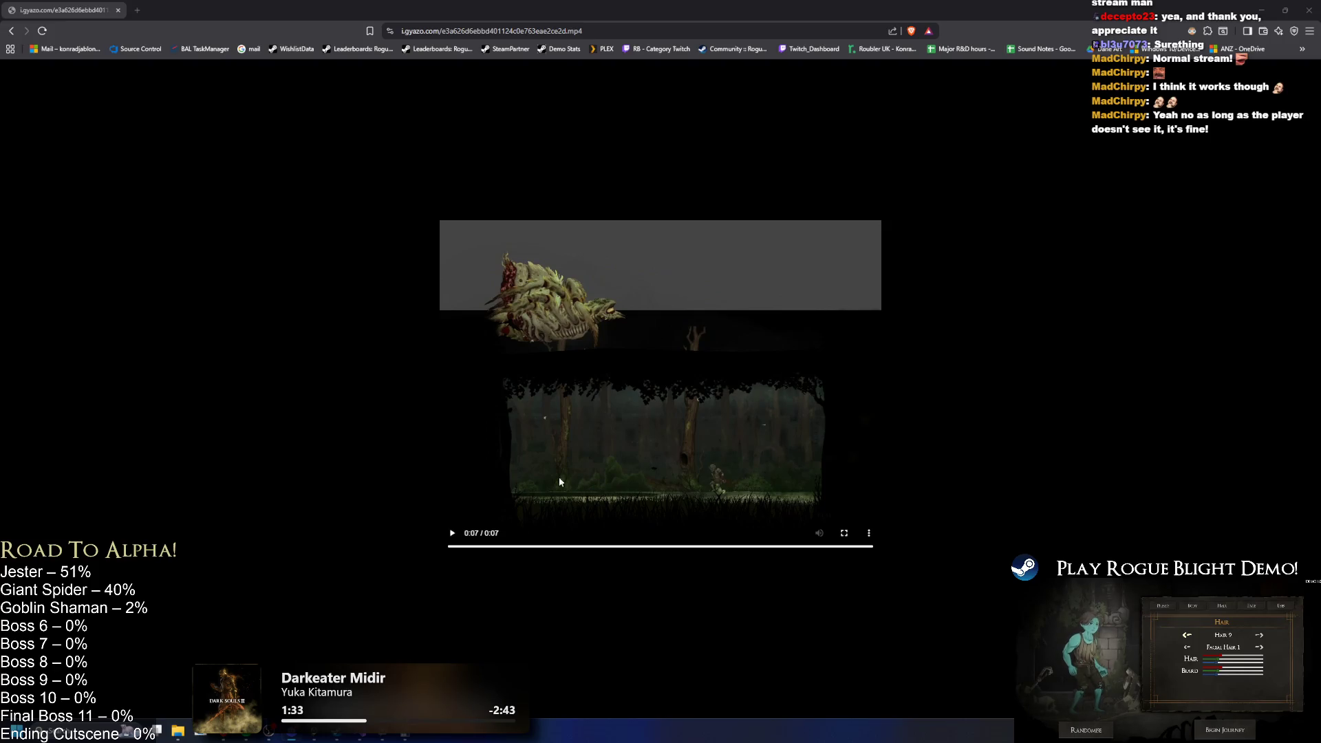
left_click(759, 455)
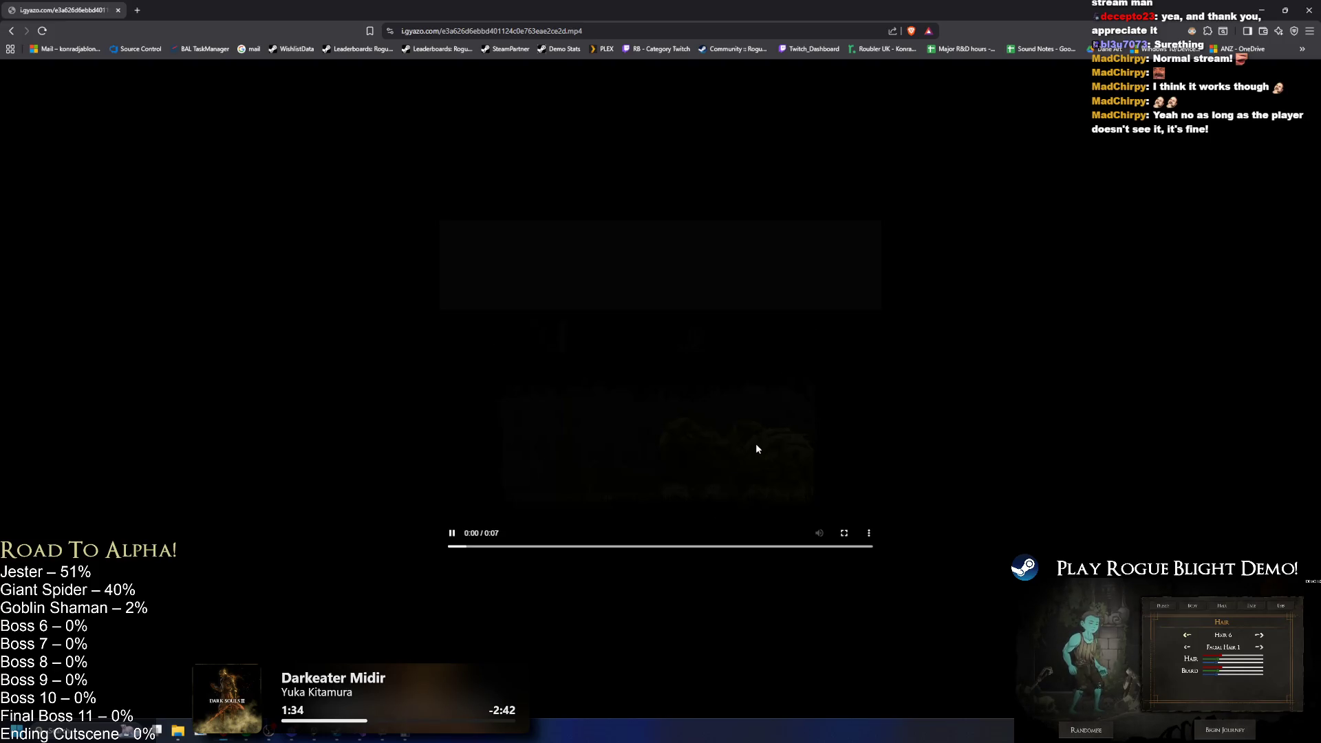
right_click(802, 453)
left_click(961, 383)
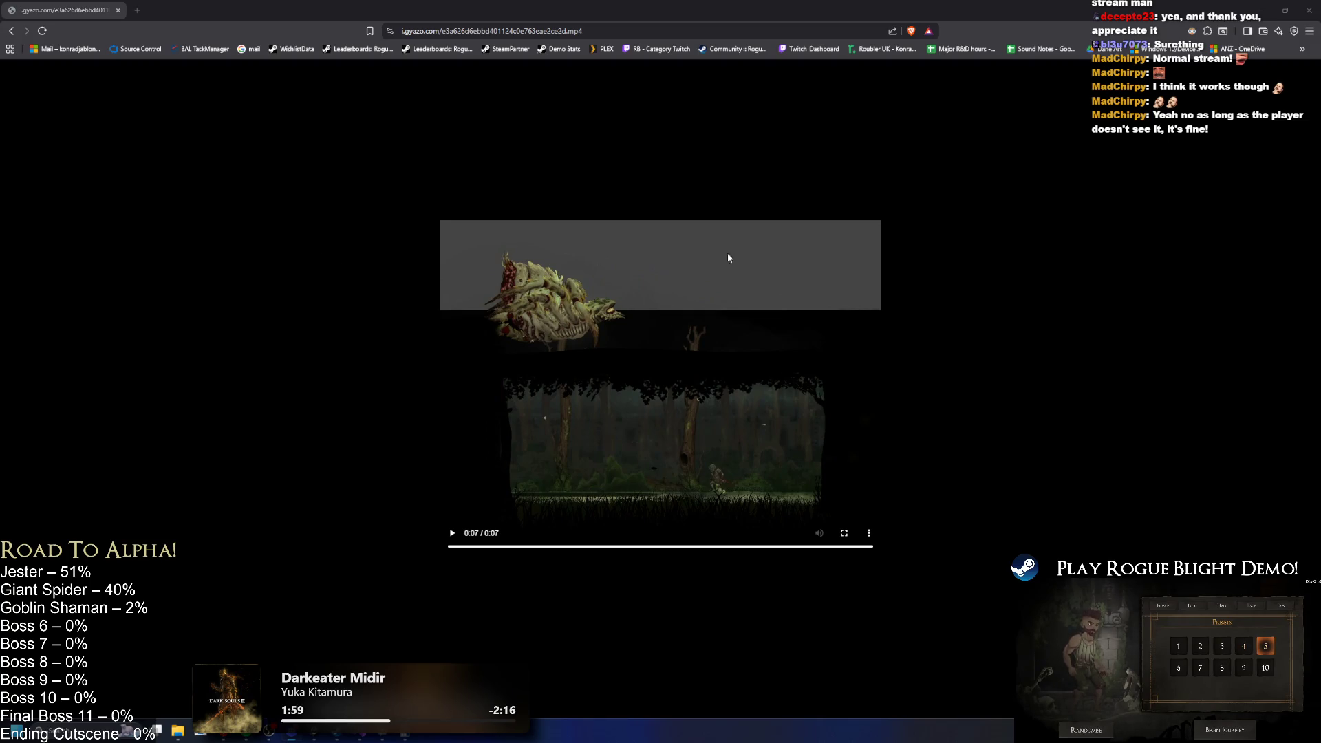
key("alt+Tab")
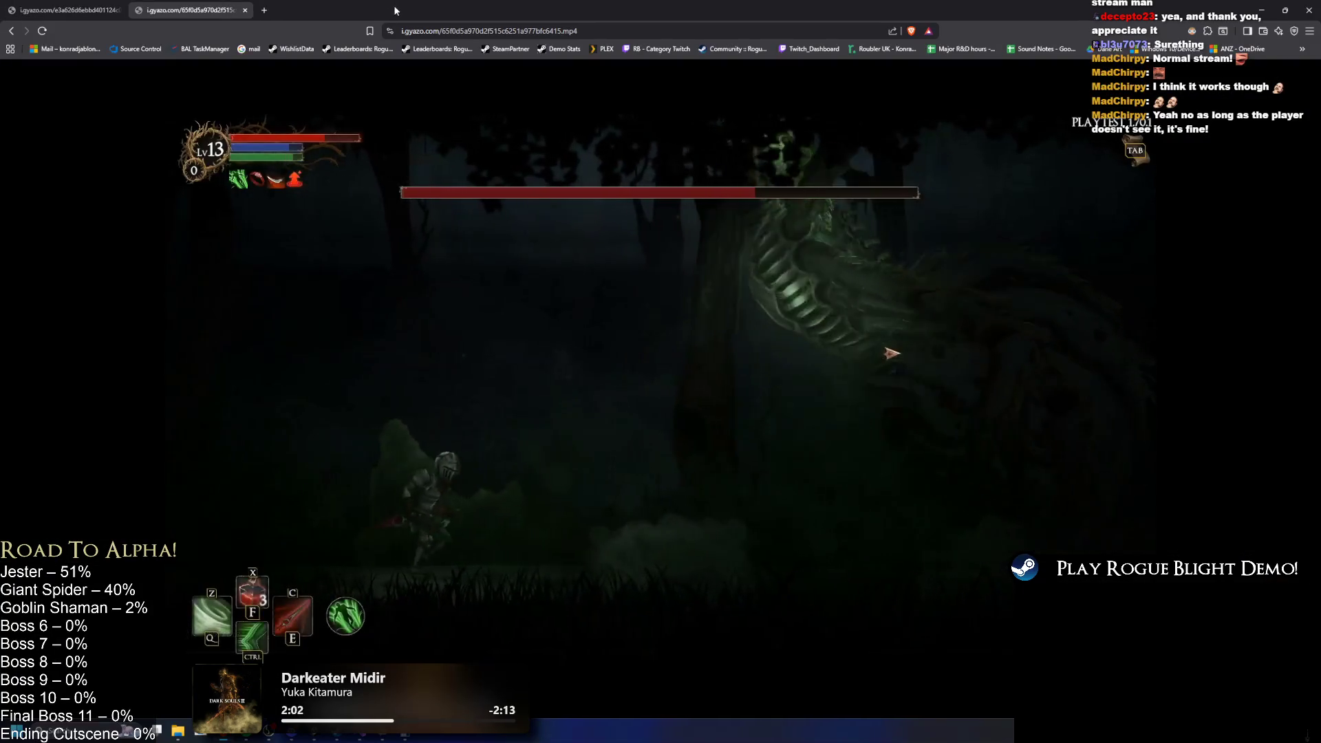
Pause and replay the game-view boss fight clip, then return to the Scene view clip.
right_click(730, 262)
left_click(800, 316)
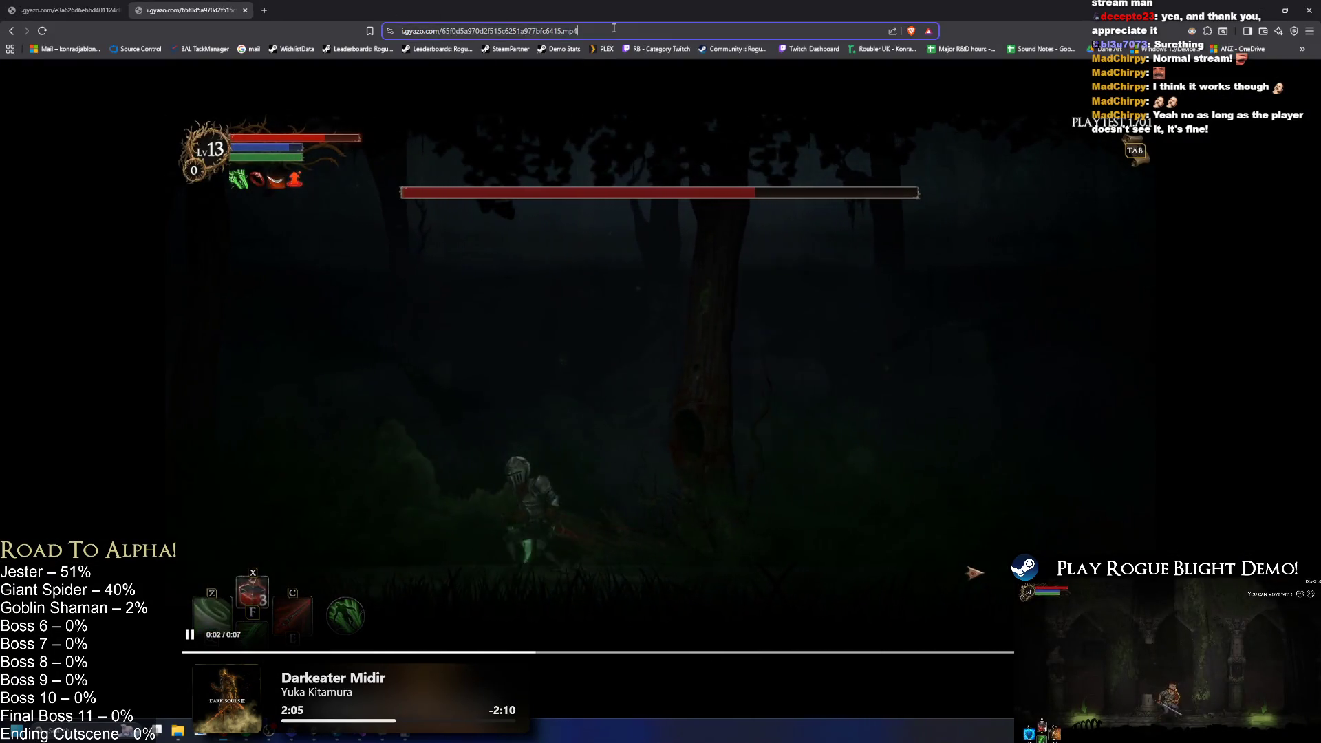
left_click(799, 316)
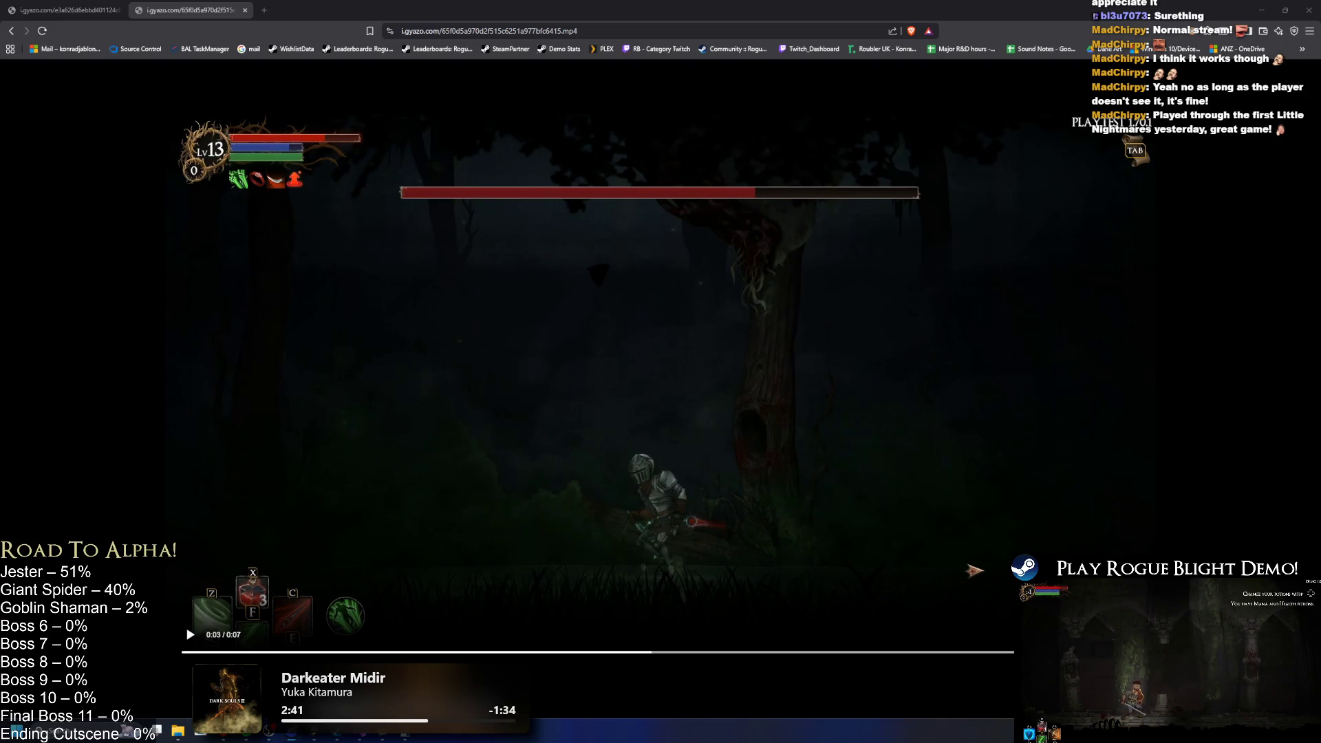
left_click(651, 339)
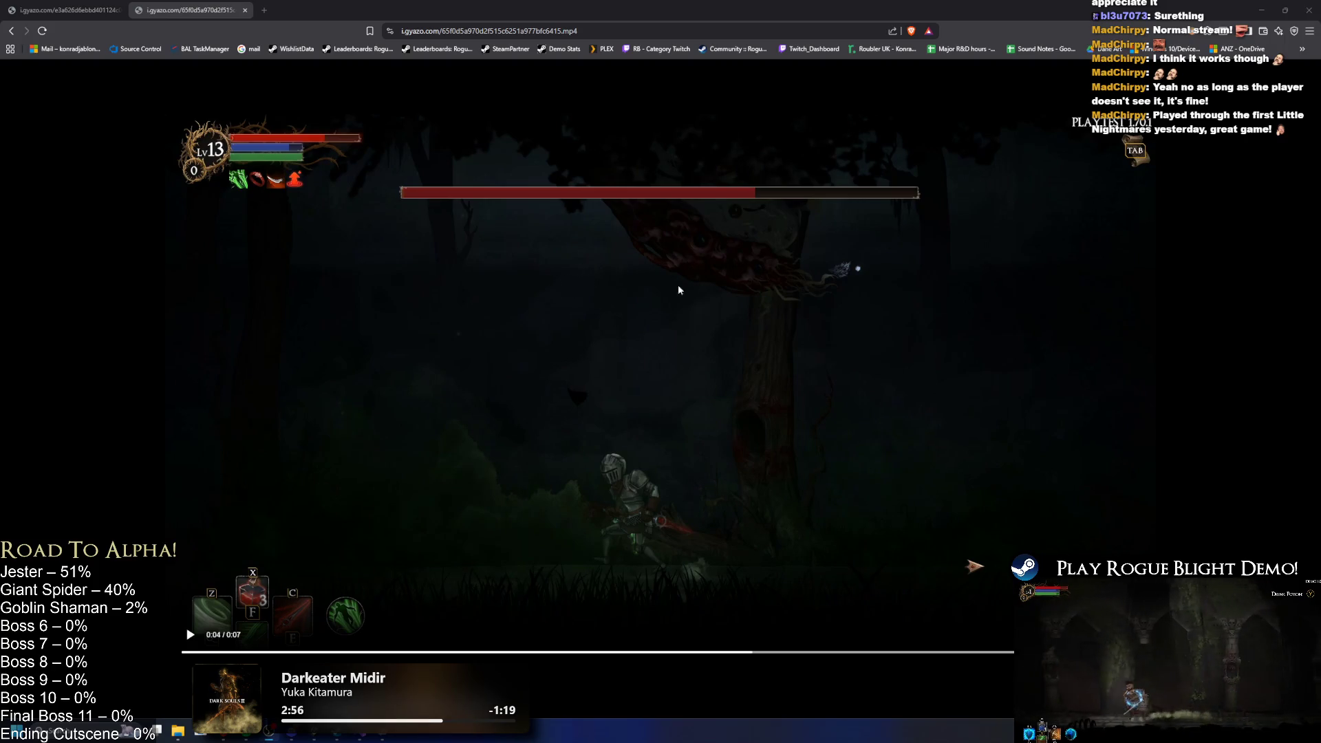
left_click(809, 281)
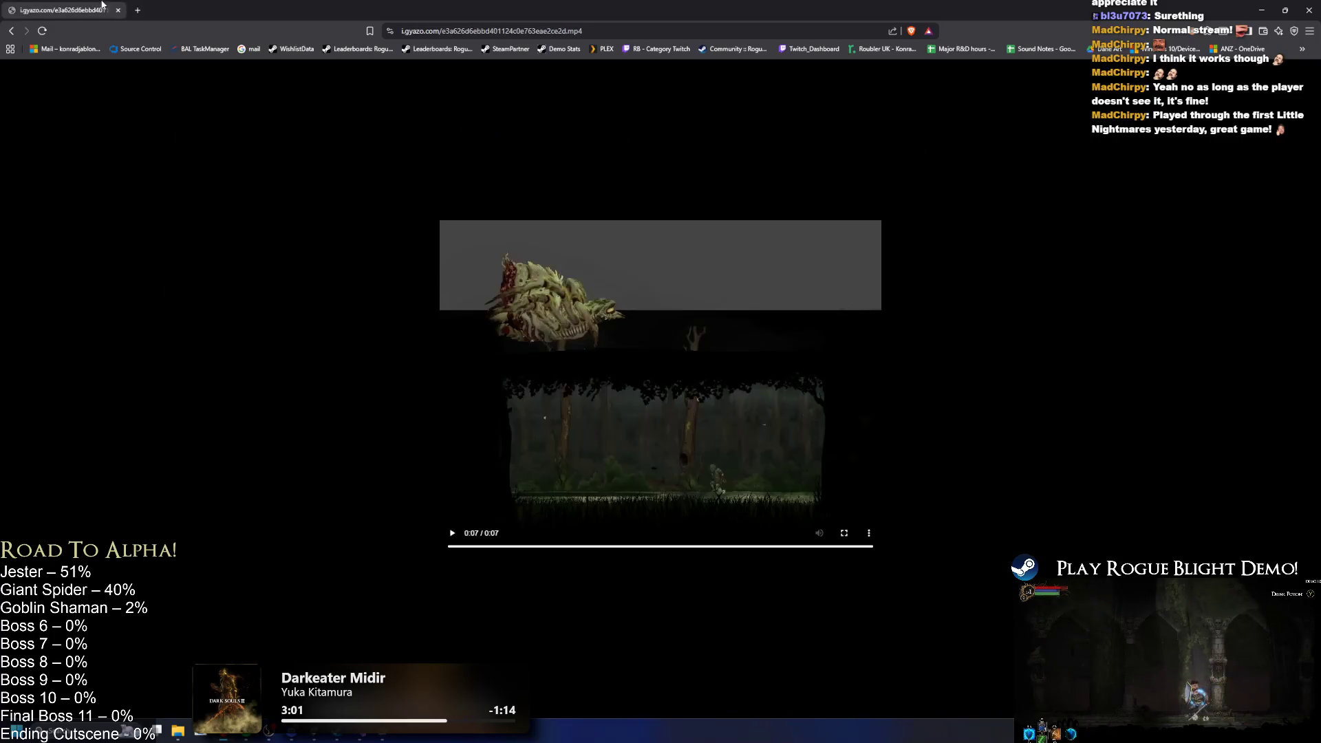
Return to Unity's paused playtest and stop Play mode.
key("alt+Tab")
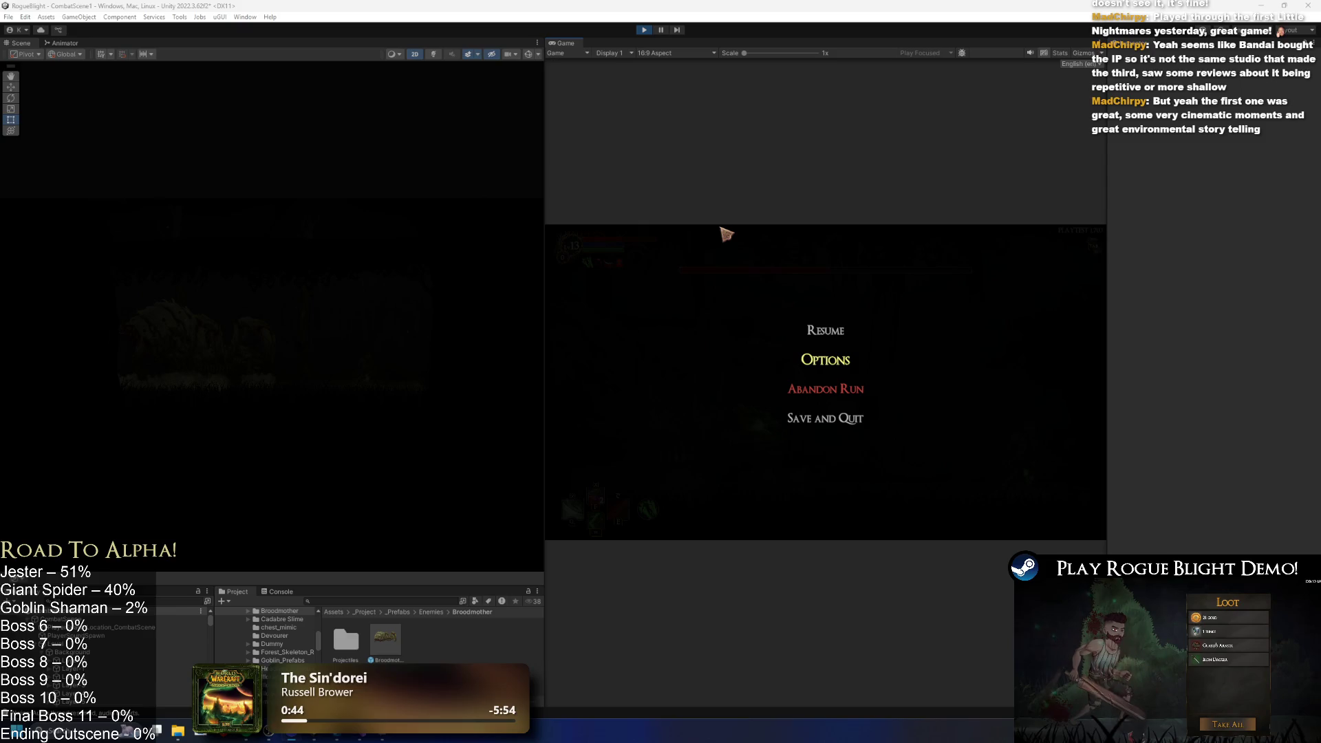
left_click(642, 30)
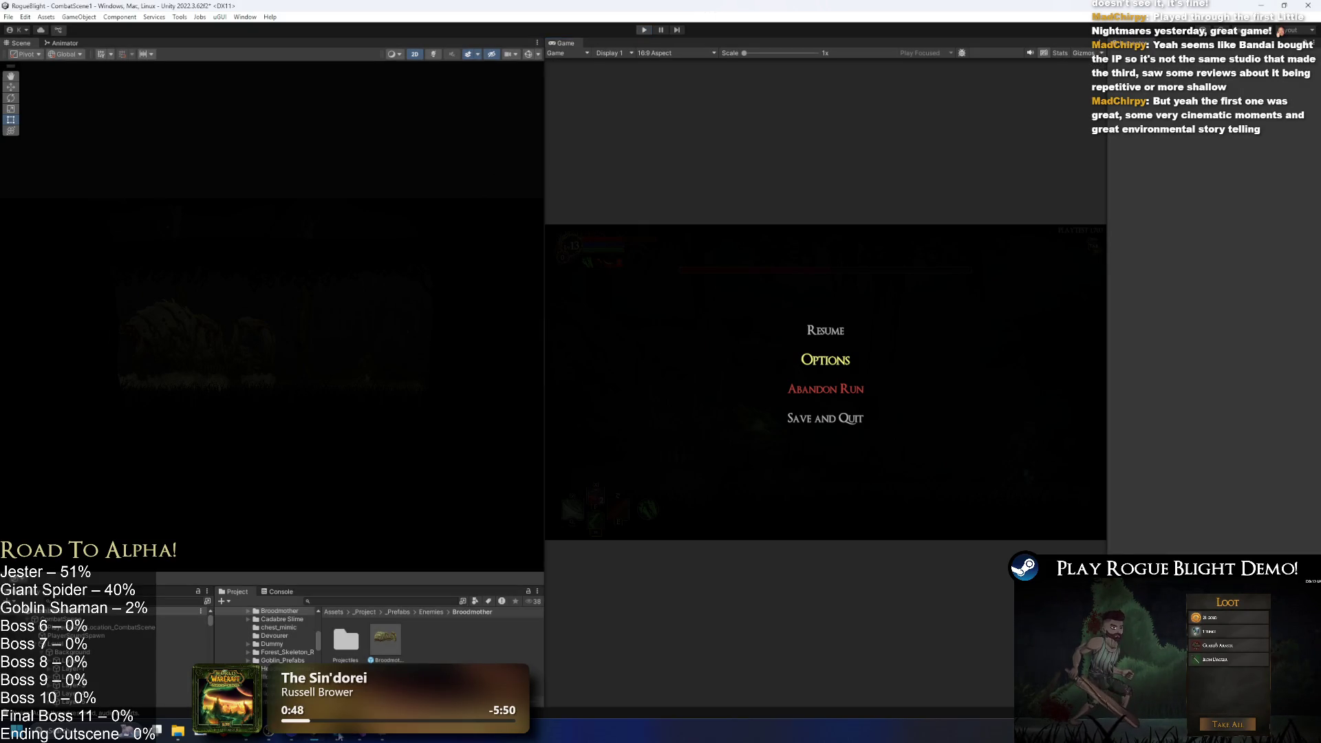
Switch to Steam, briefly filter the library by 'l', then go to the Store front page.
left_click(339, 735)
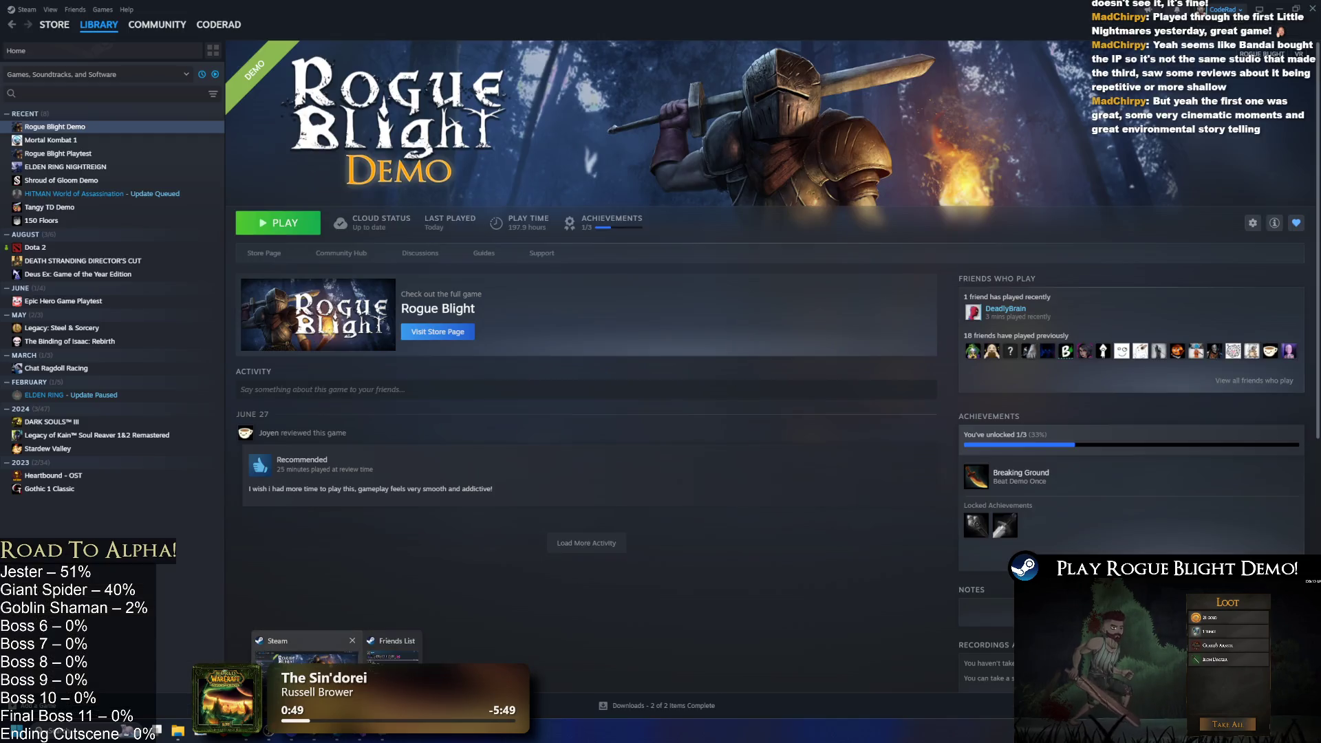
left_click(73, 99)
type("l")
mouse_move(35, 31)
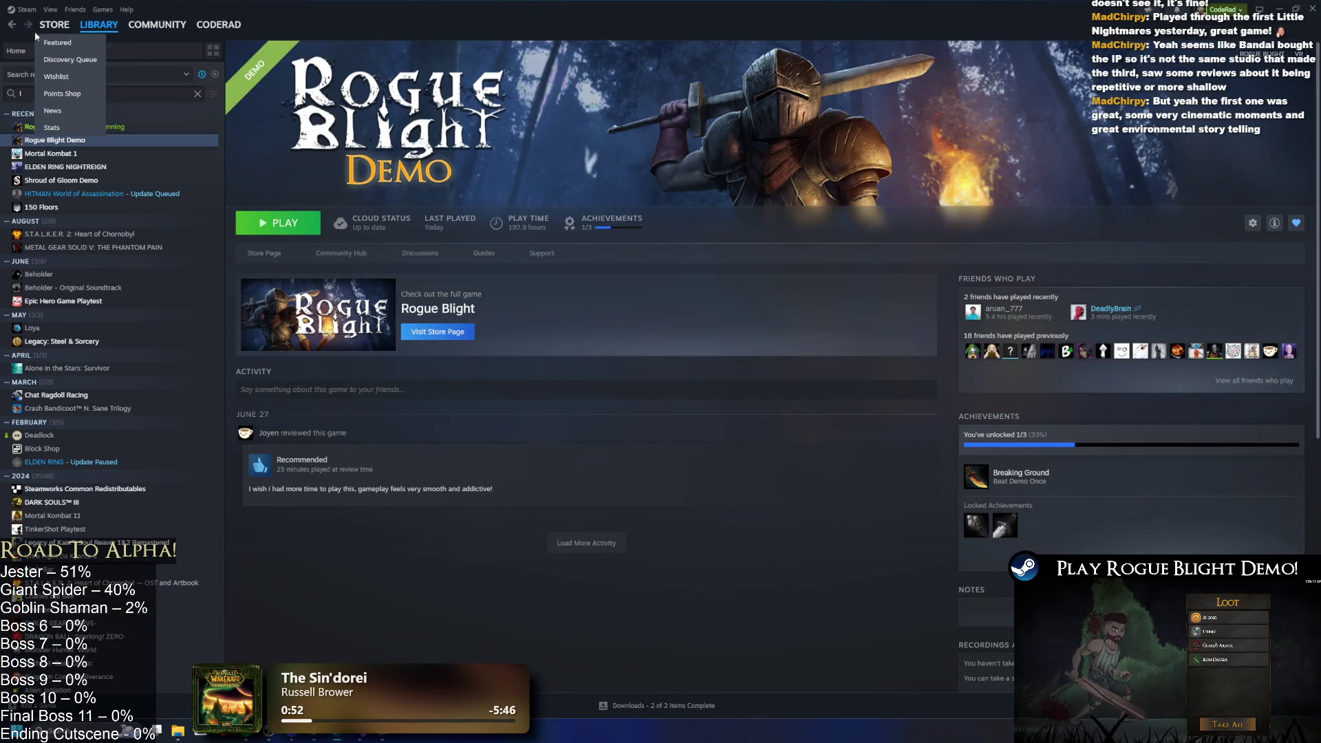
left_click(72, 42)
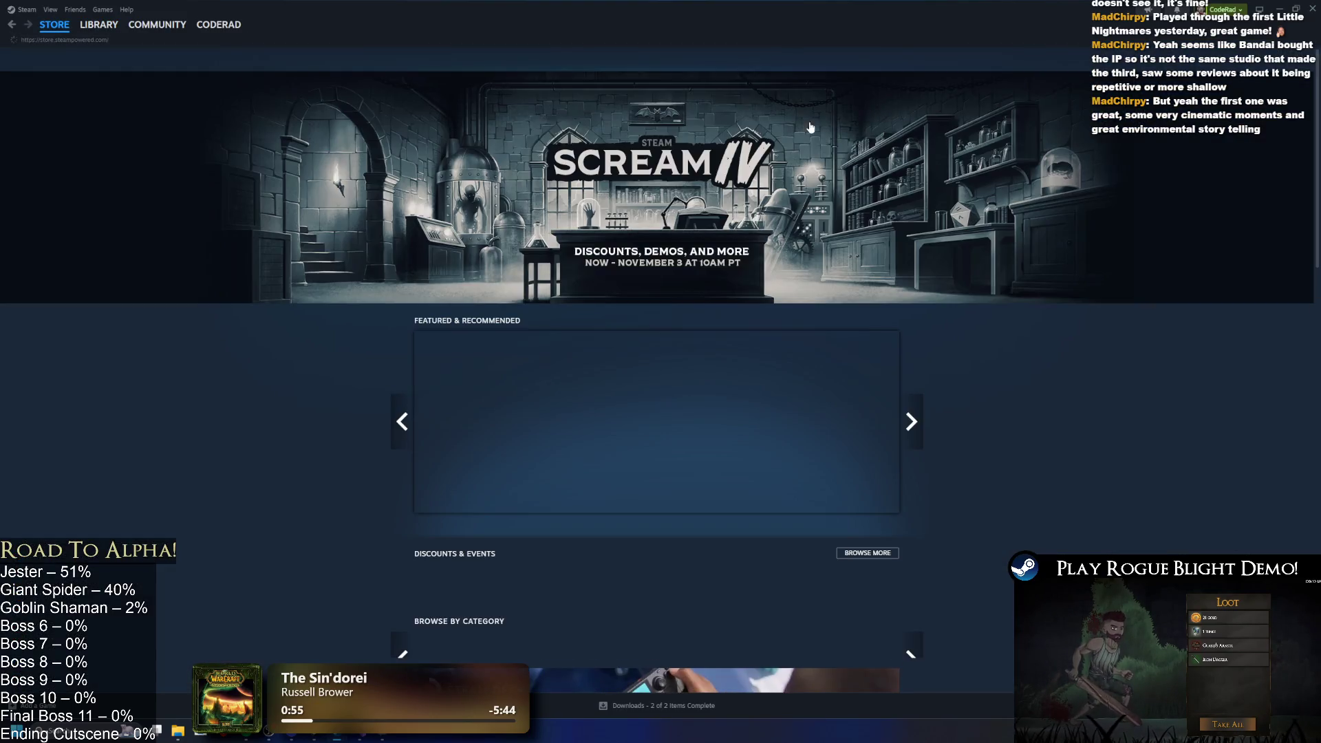
left_click(675, 55)
Search 'little ni', open Little Nightmares III, and check the Supermassive Games listing.
type("little ni")
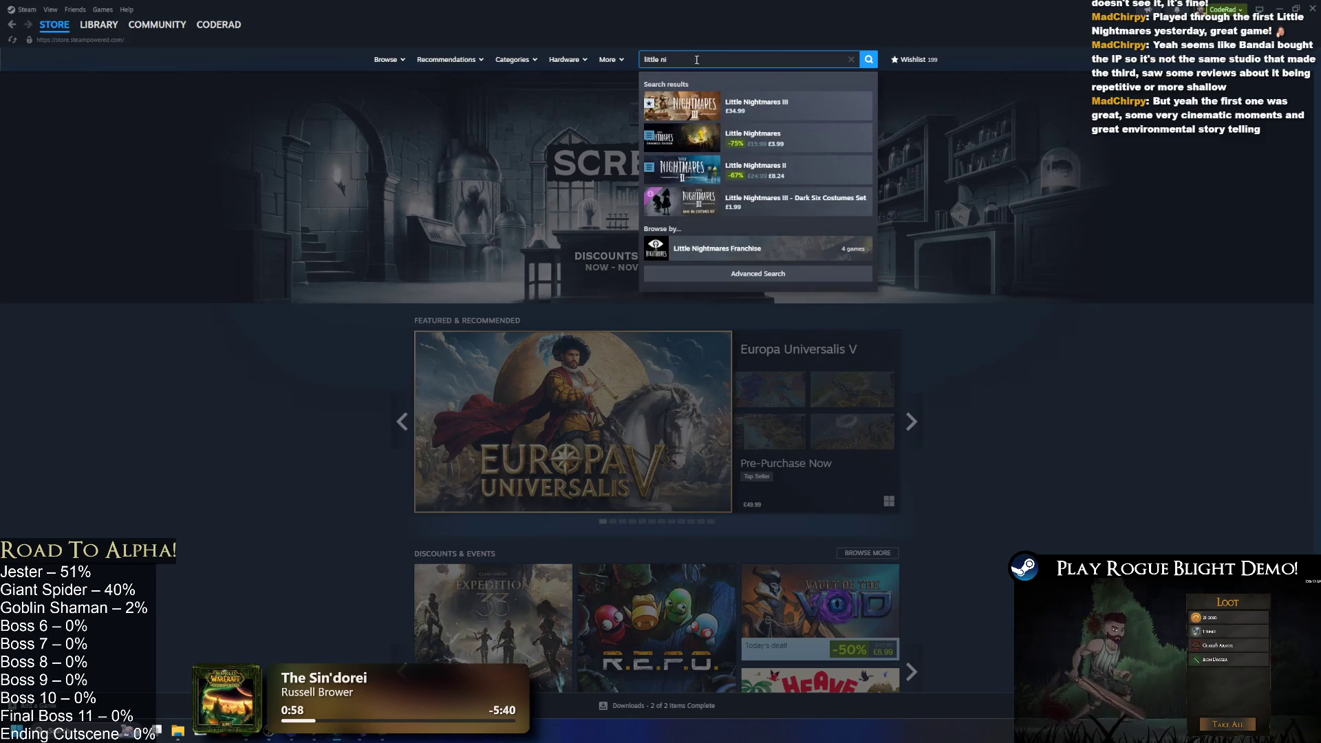
left_click(799, 106)
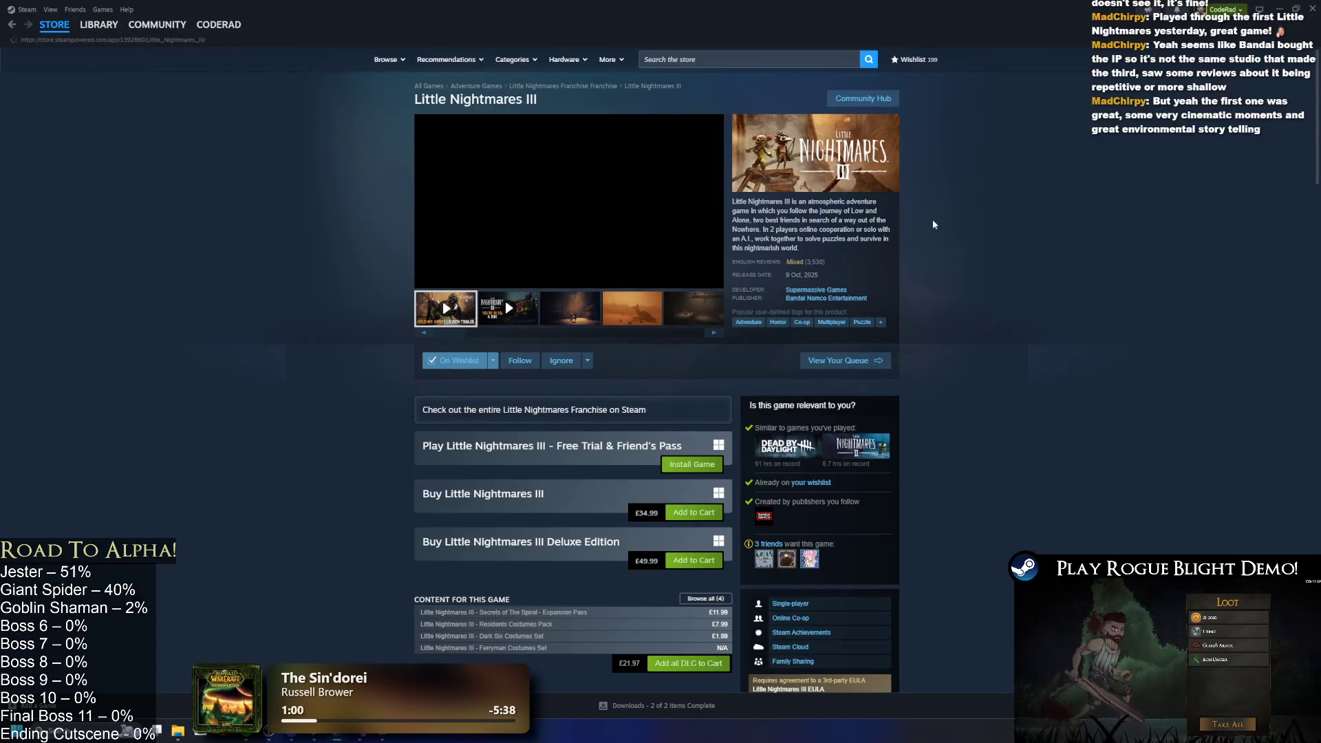
left_click(847, 293)
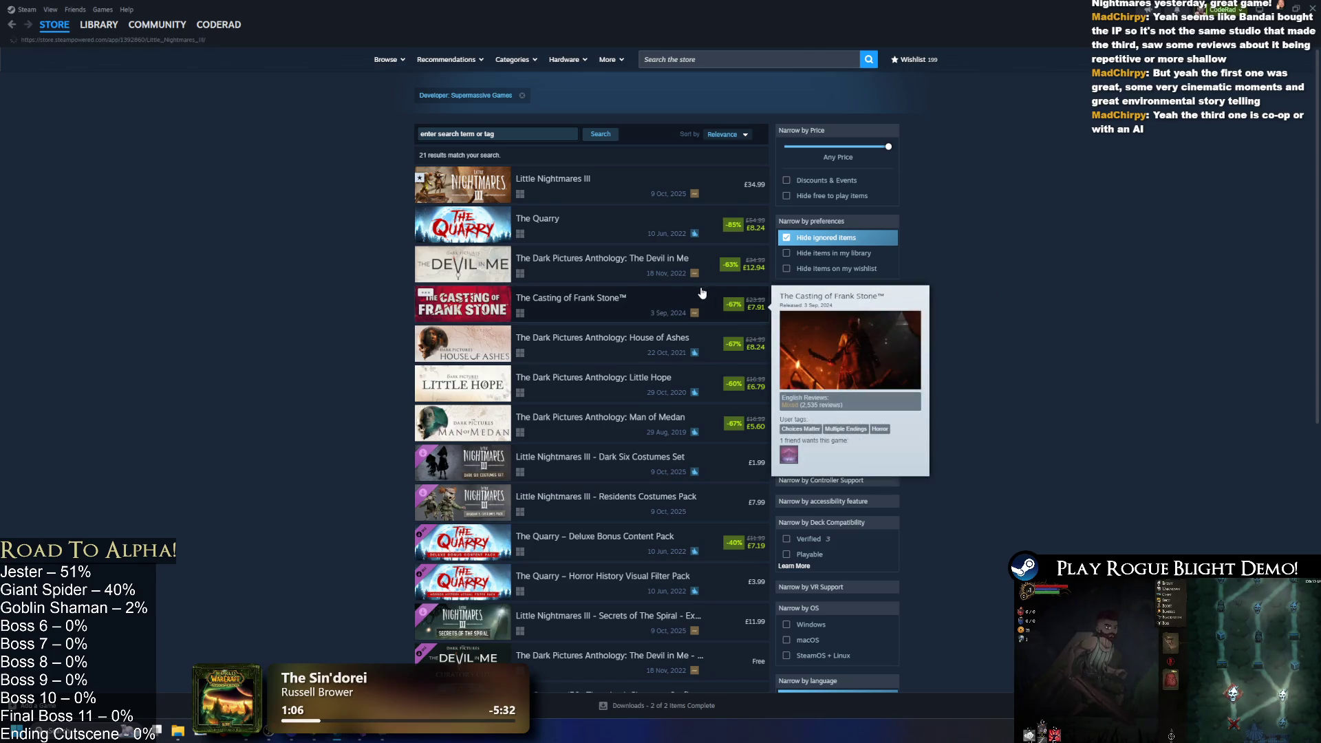
key("alt+Left")
Search 'little', open the original Little Nightmares, pause its trailer and view the fourth screenshot.
left_click(689, 60)
type("little")
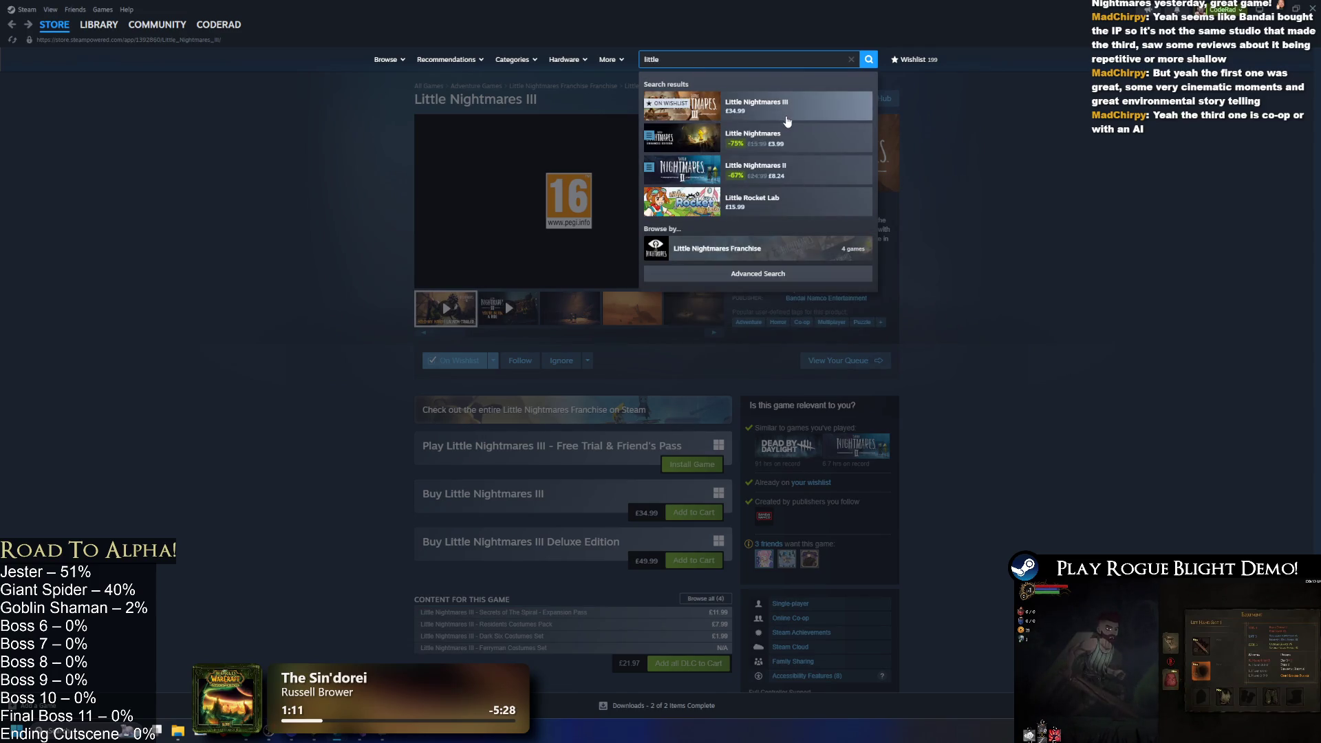
left_click(771, 138)
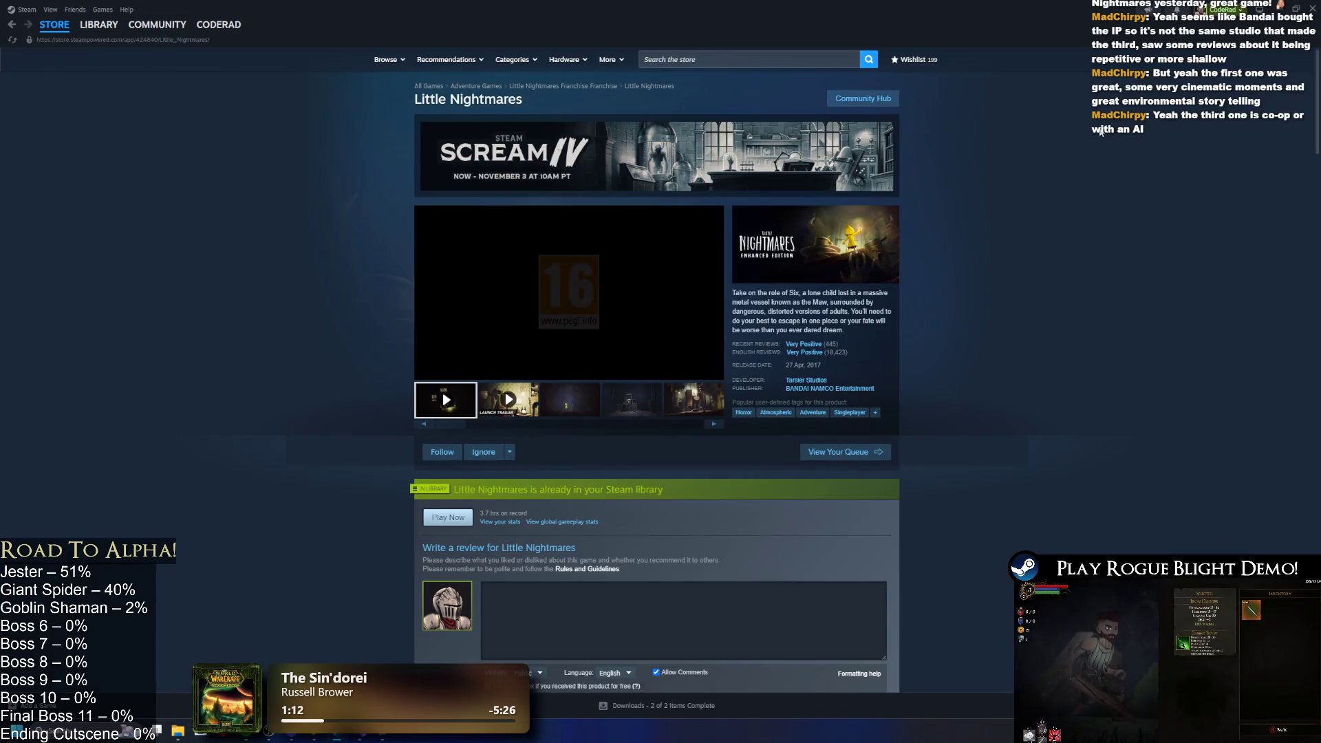
left_click(634, 291)
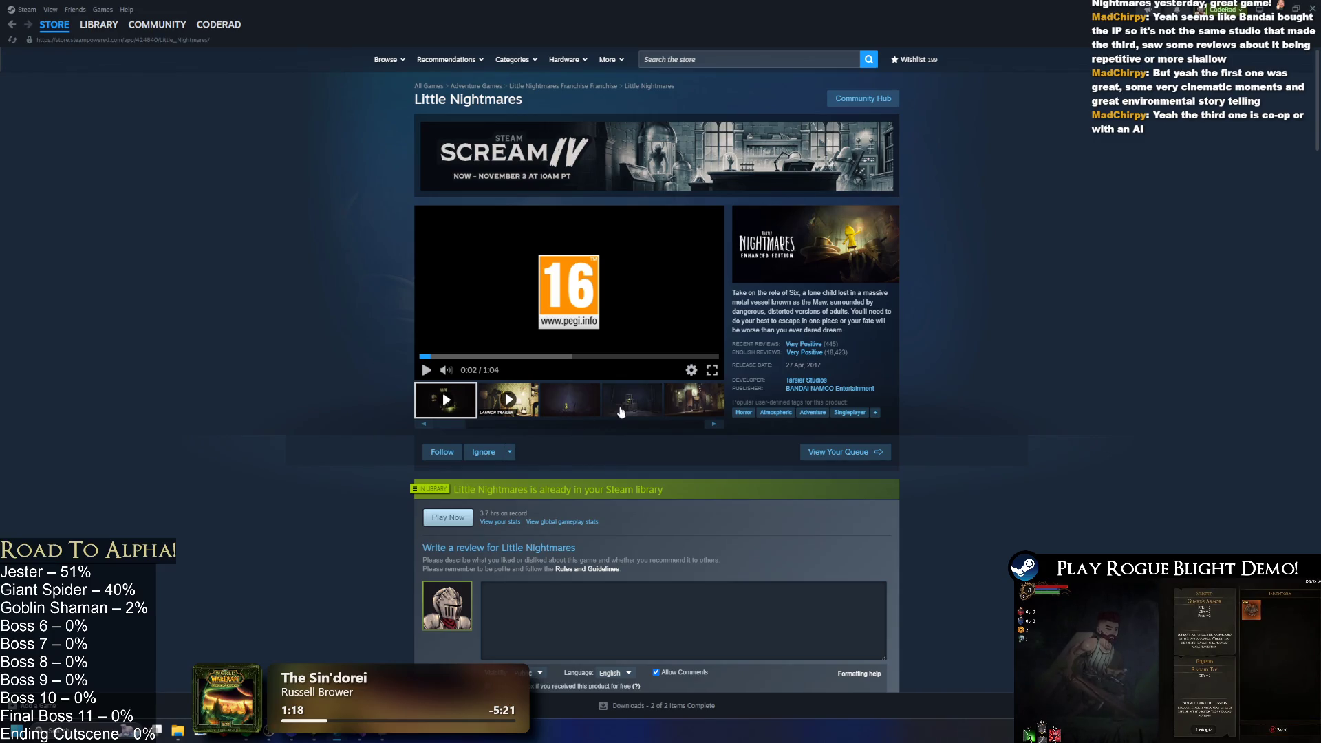
left_click(631, 411)
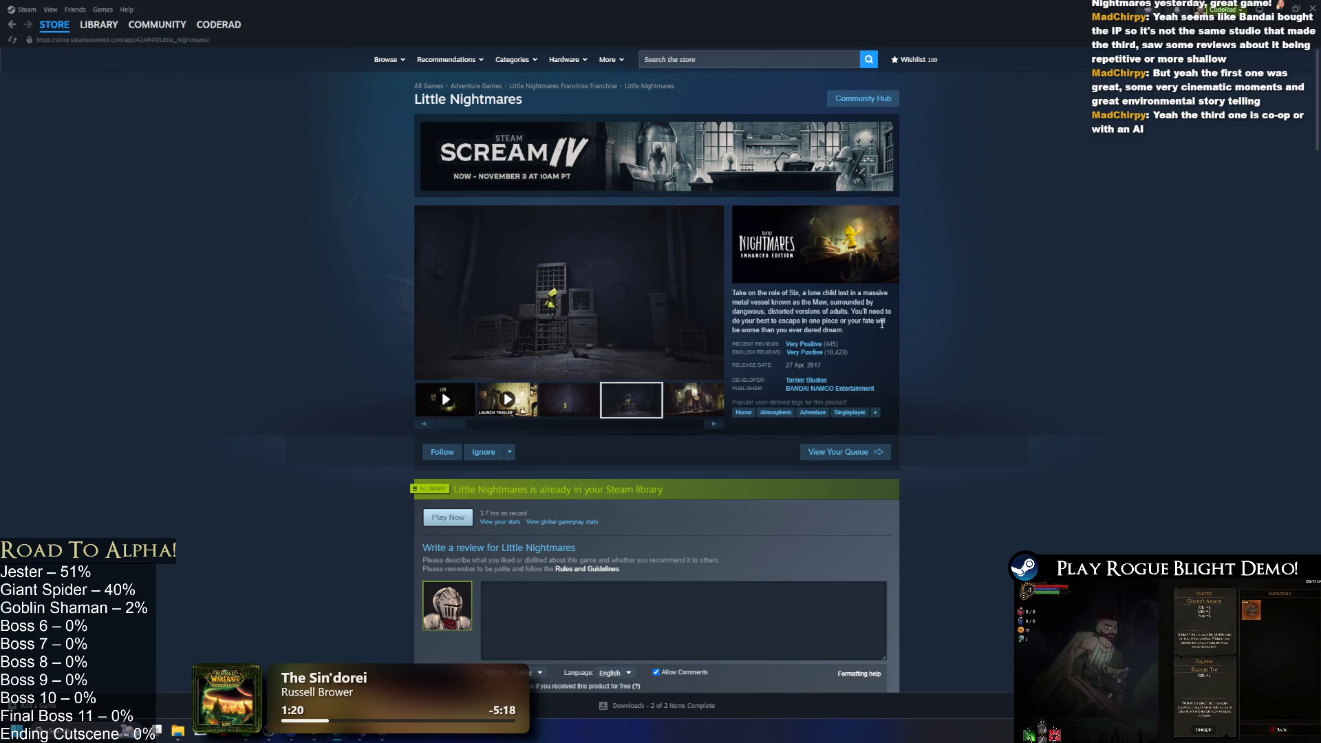
Browse the Tarsier Studios games list, then return to Little Nightmares.
left_click(809, 380)
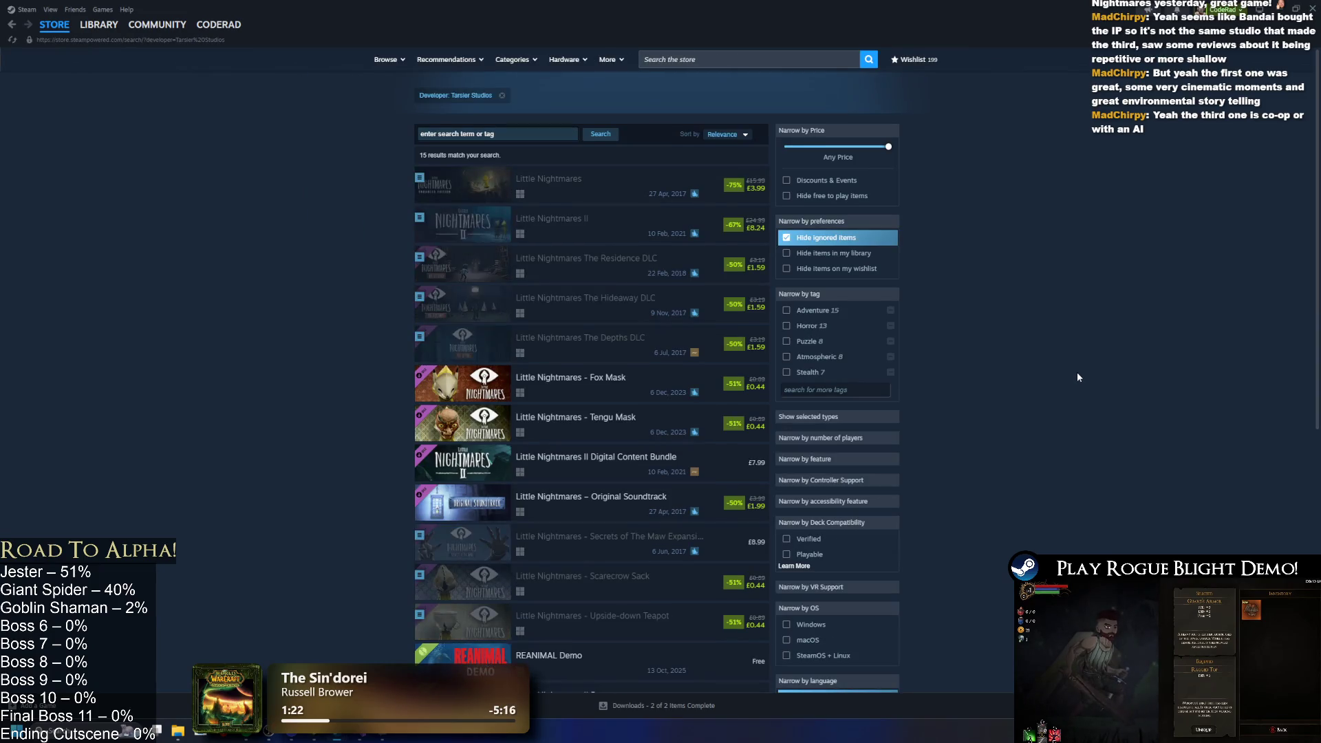
scroll(1001, 337, "down", 2)
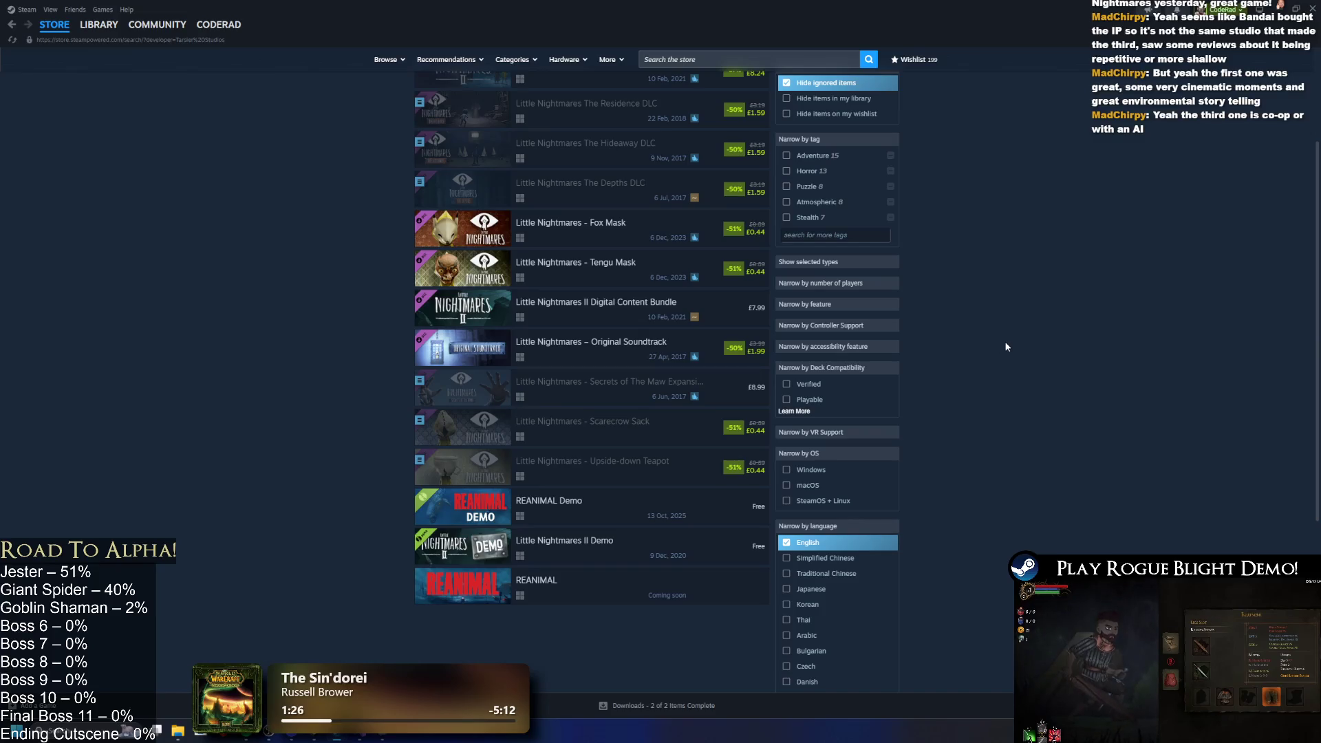
scroll(1001, 337, "up", 2)
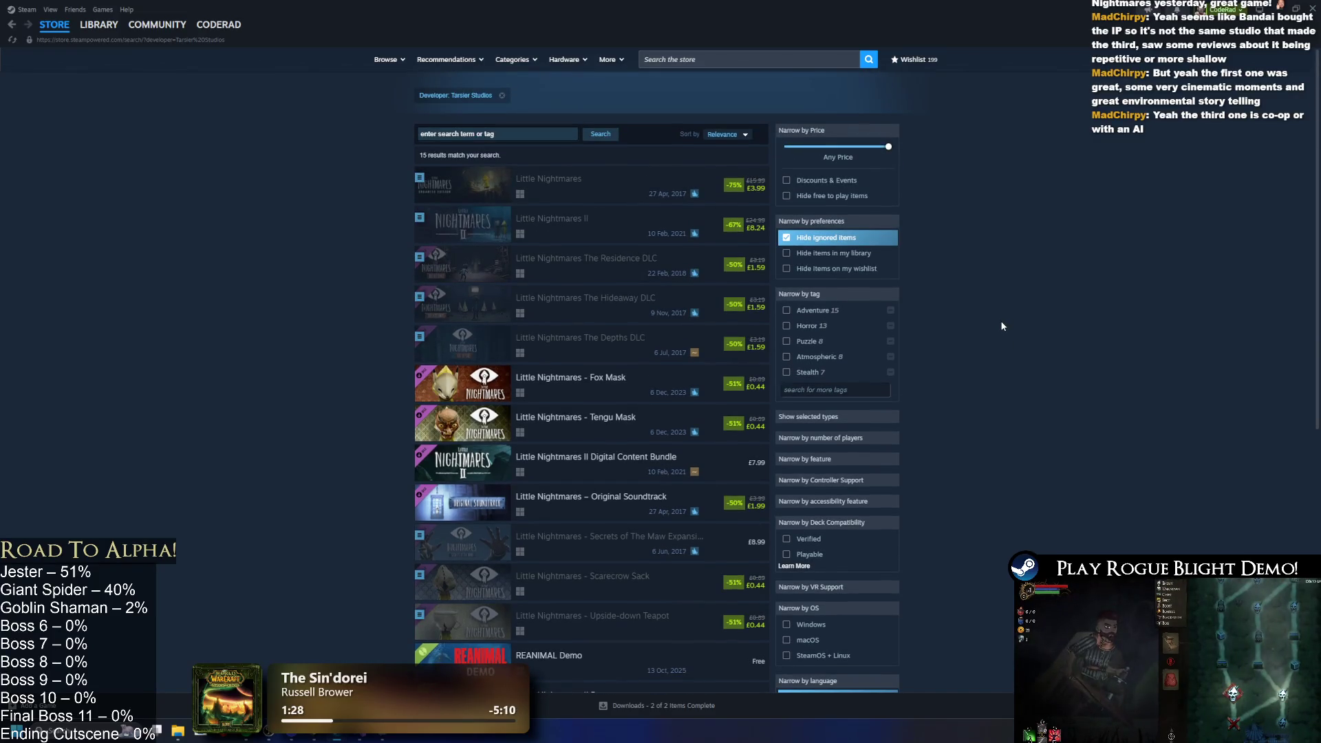
key("alt+Right")
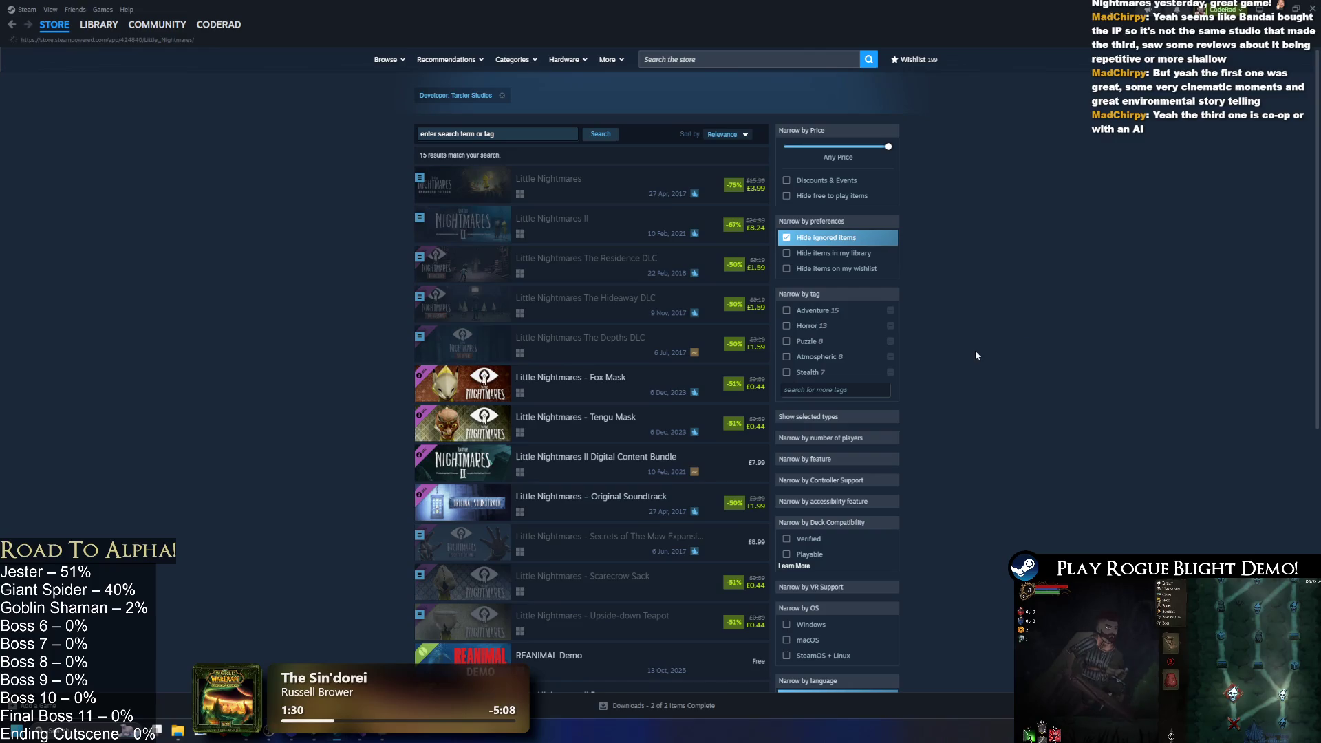
View the fourth and fifth screenshots large, then go back to Little Nightmares III.
left_click(639, 411)
left_click(694, 421)
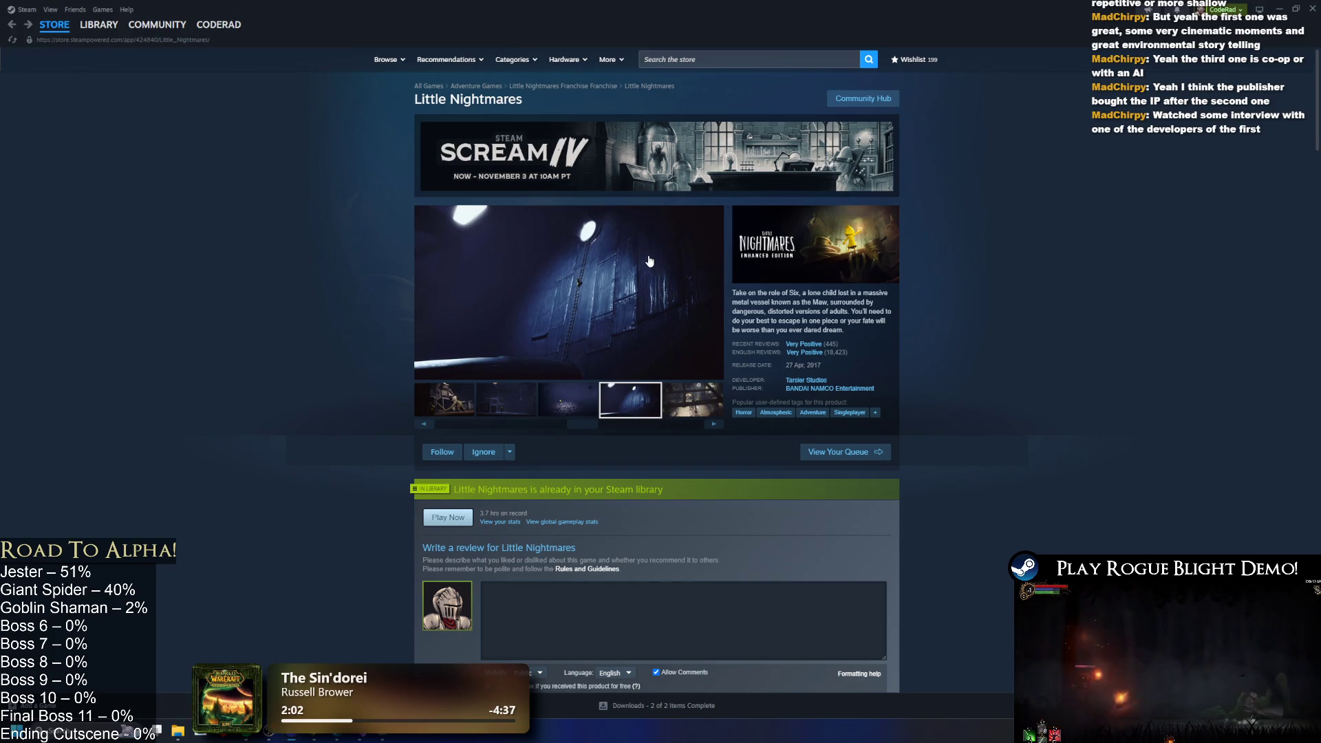
left_click(700, 410)
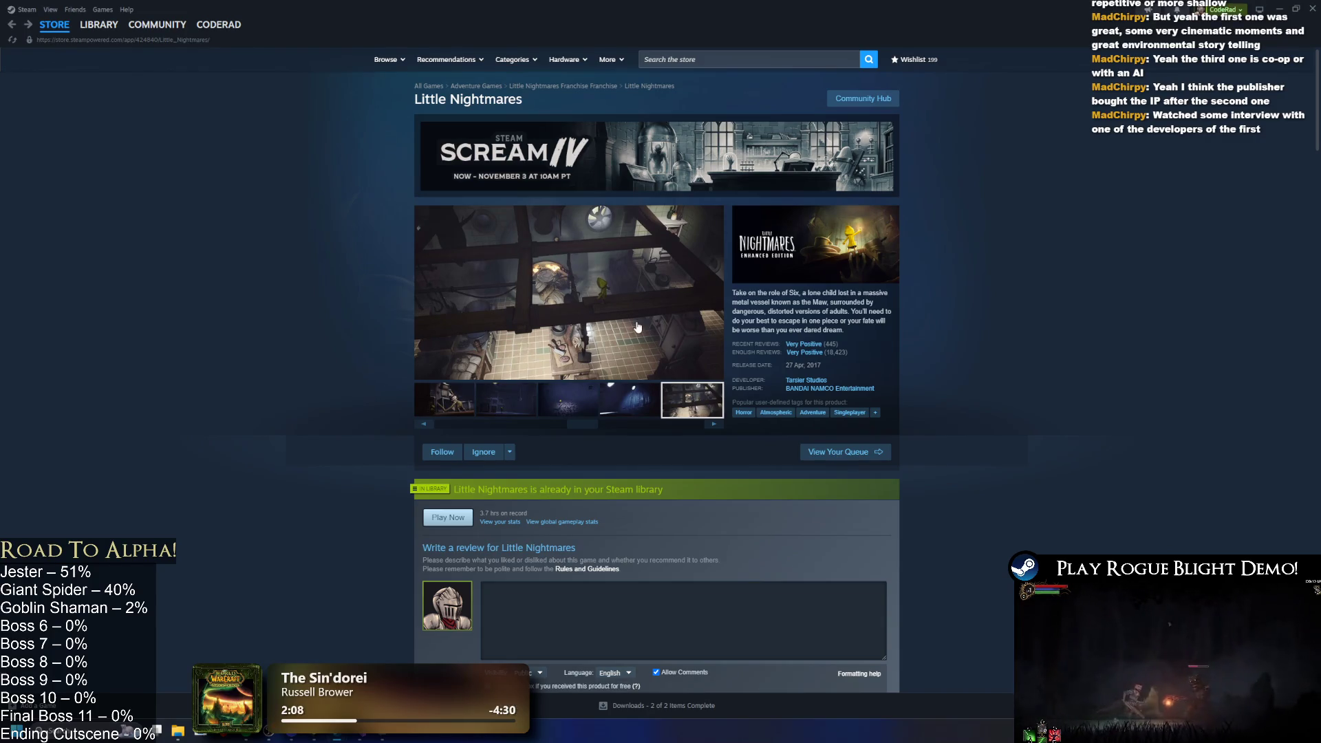
key("alt+Left")
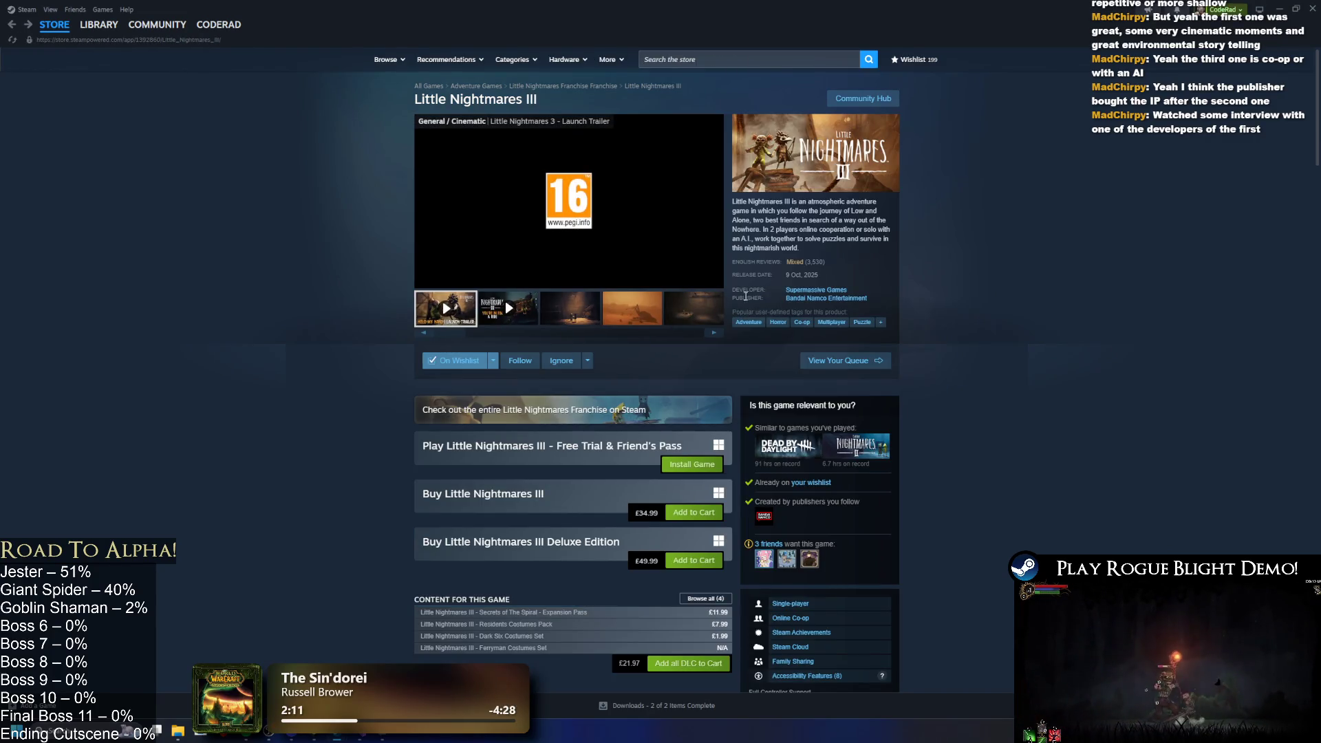
Flip through the Little Nightmares III screenshots, from the desert shot back to the lit room.
left_click(582, 316)
left_click(628, 320)
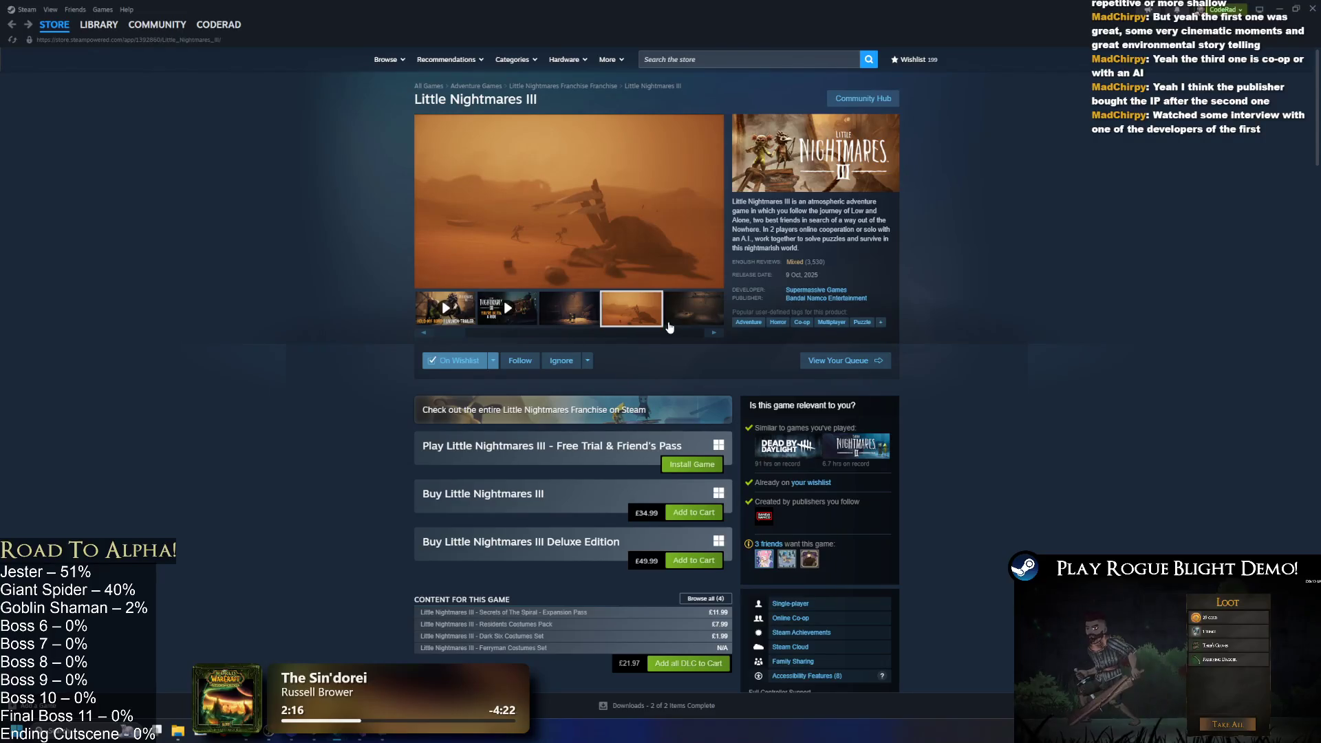
left_click(695, 308)
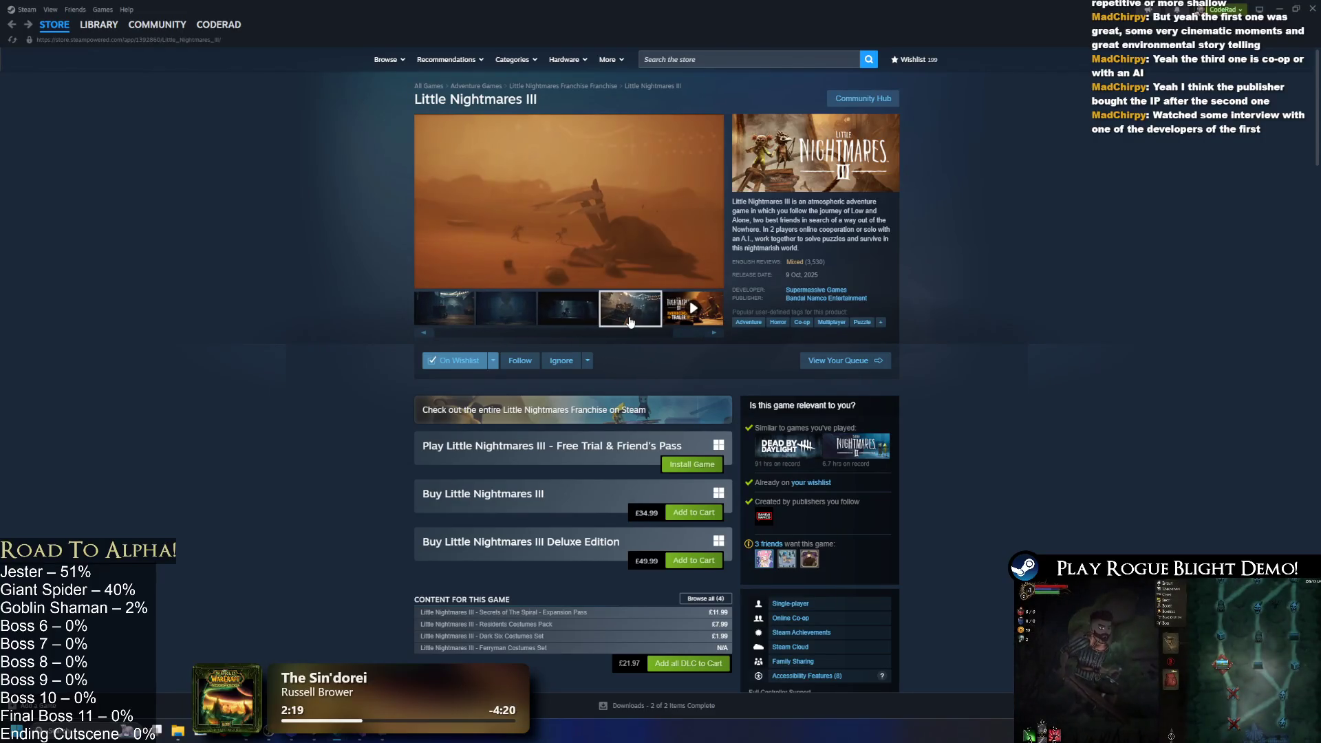
left_click(559, 324)
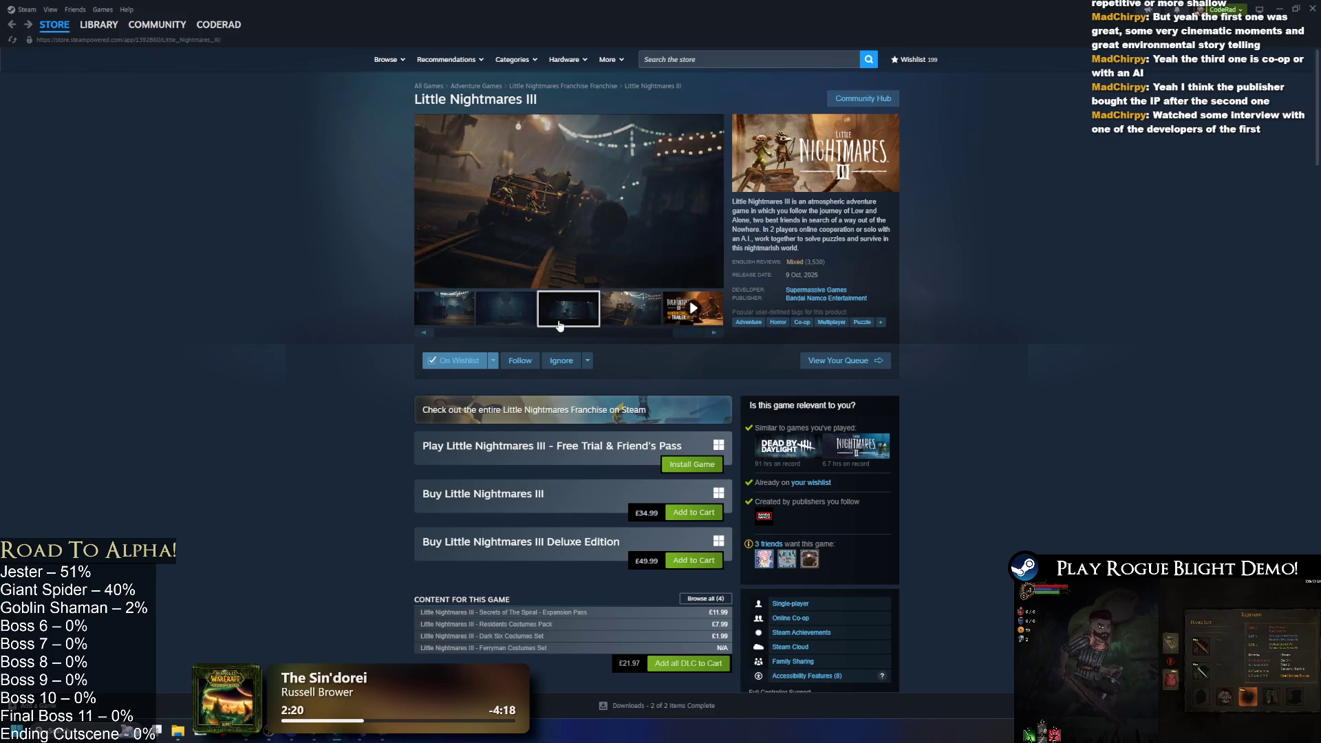
left_click(475, 307)
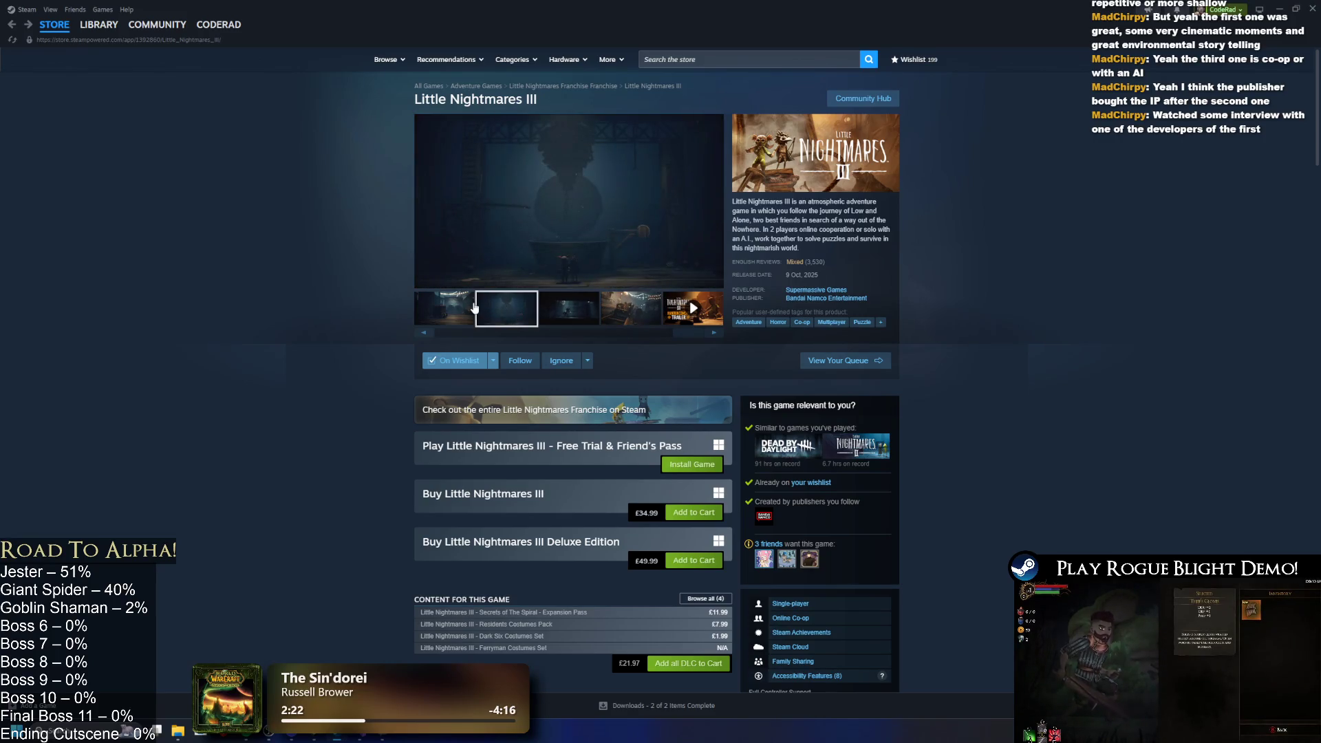
left_click(472, 307)
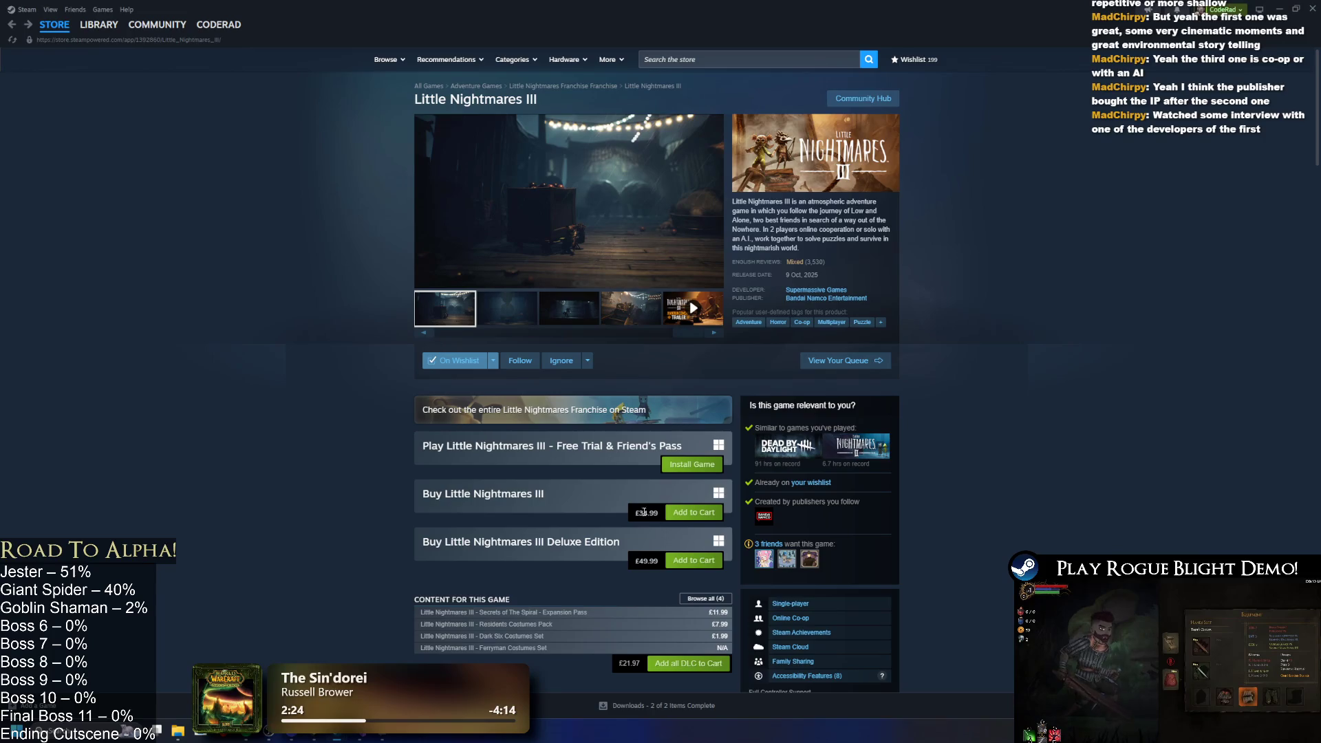
Read down to About This Game and System Requirements, then return to the Store front page.
scroll(706, 451, "down", 5)
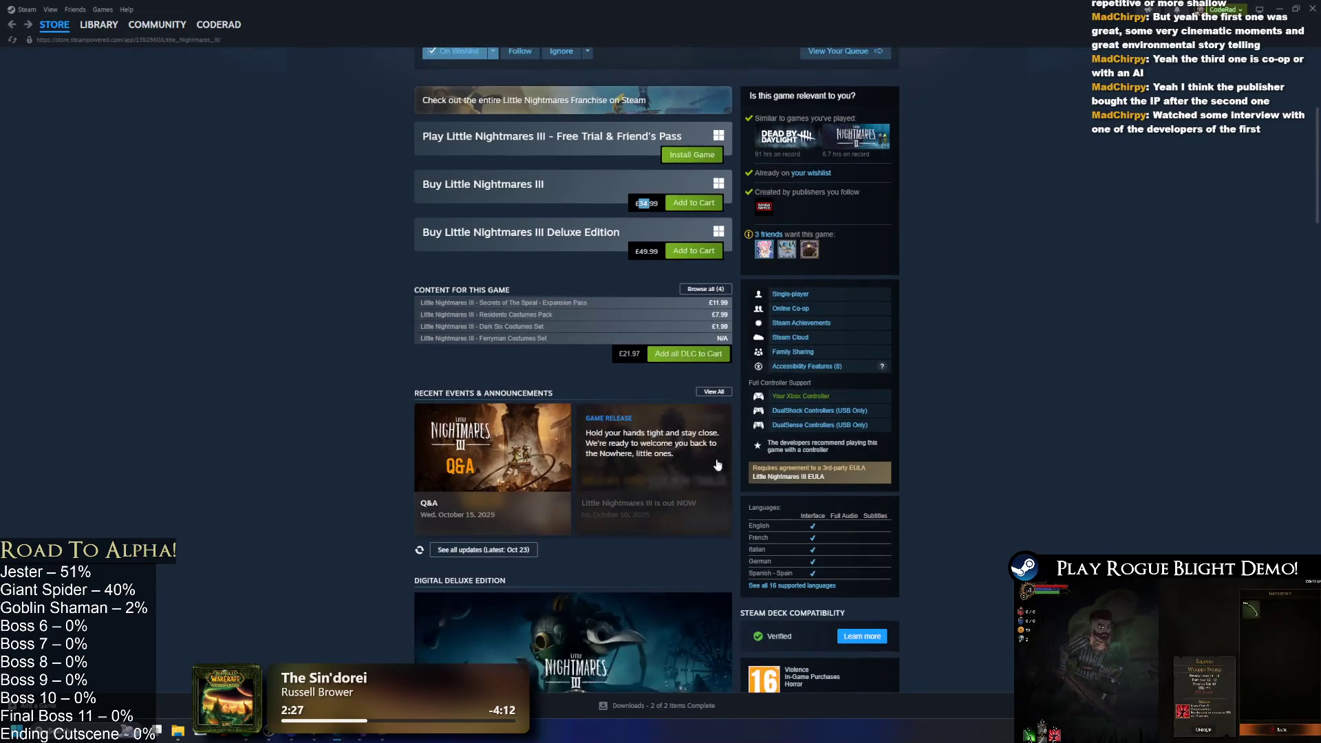
scroll(717, 466, "down", 3)
scroll(799, 465, "down", 14)
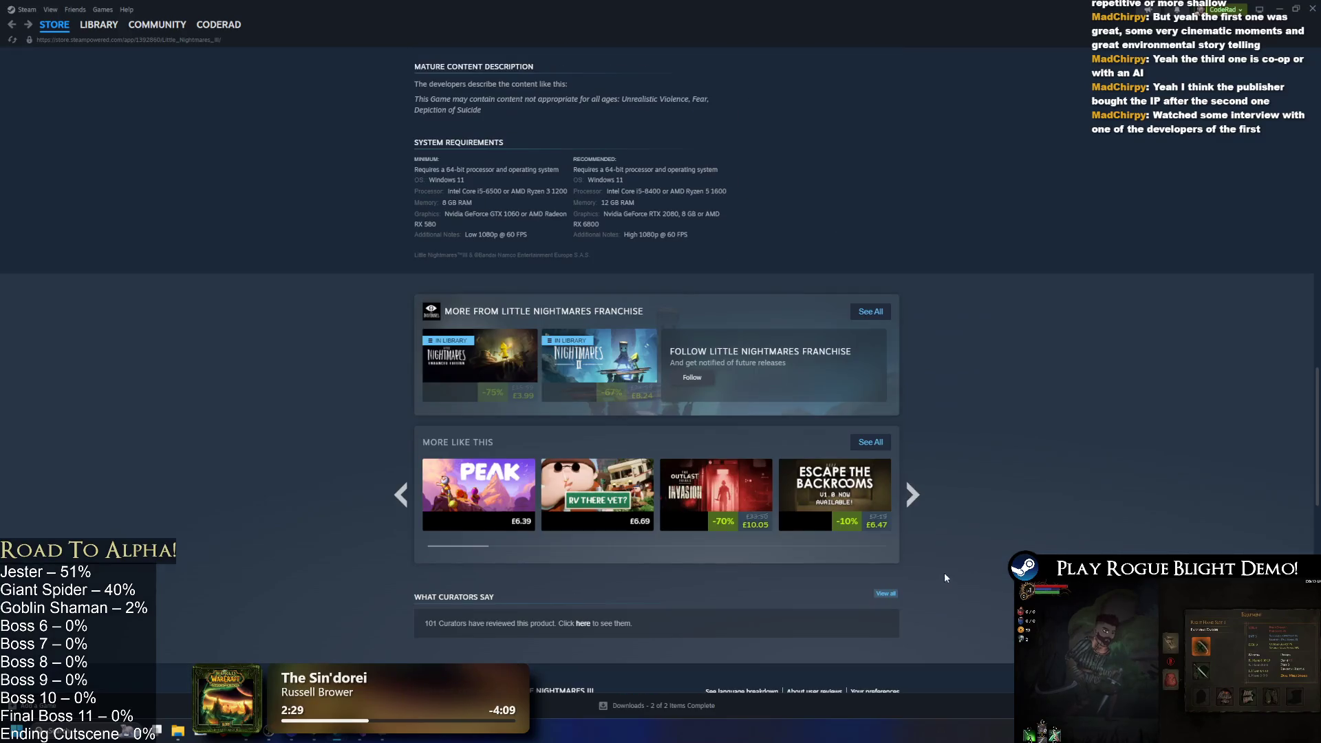
scroll(988, 359, "up", 7)
scroll(987, 359, "up", 10)
left_click(54, 24)
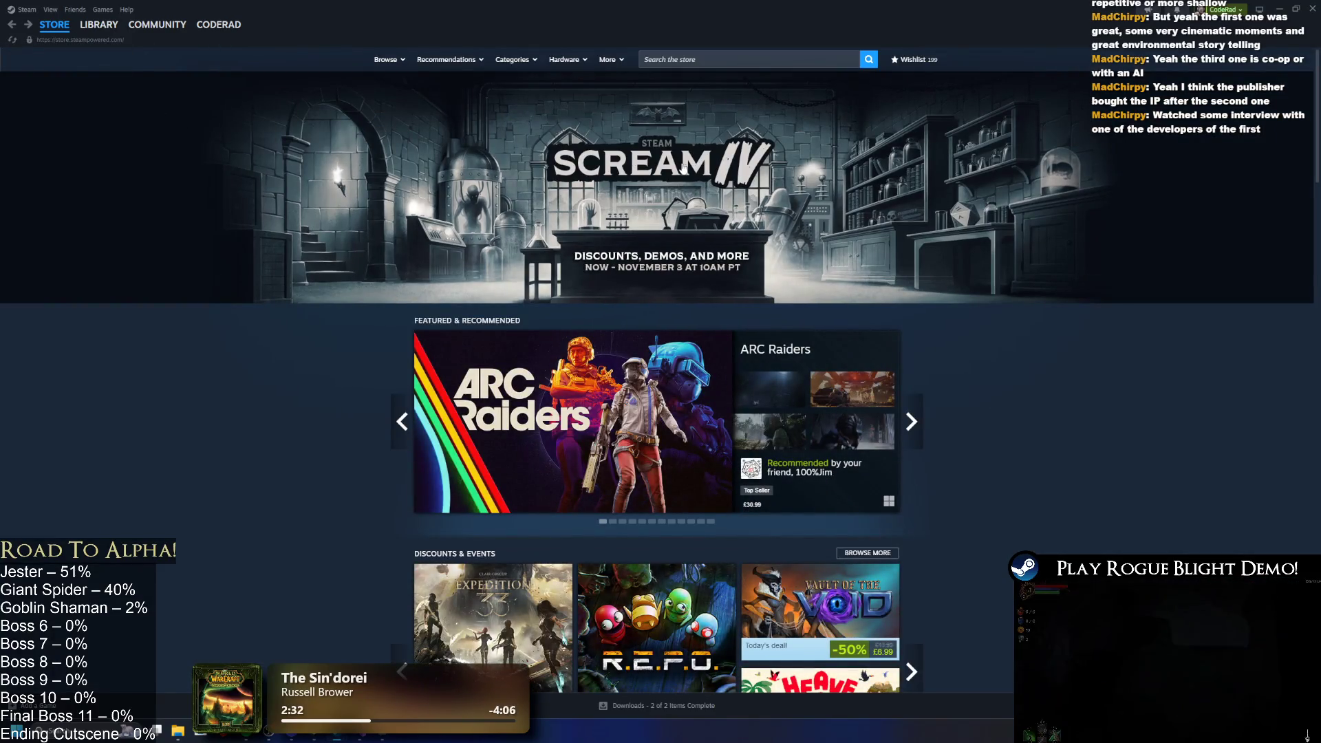
Open the Rogue Blight Playtest library page, then close Steam and start the scene in Unity.
left_click(100, 26)
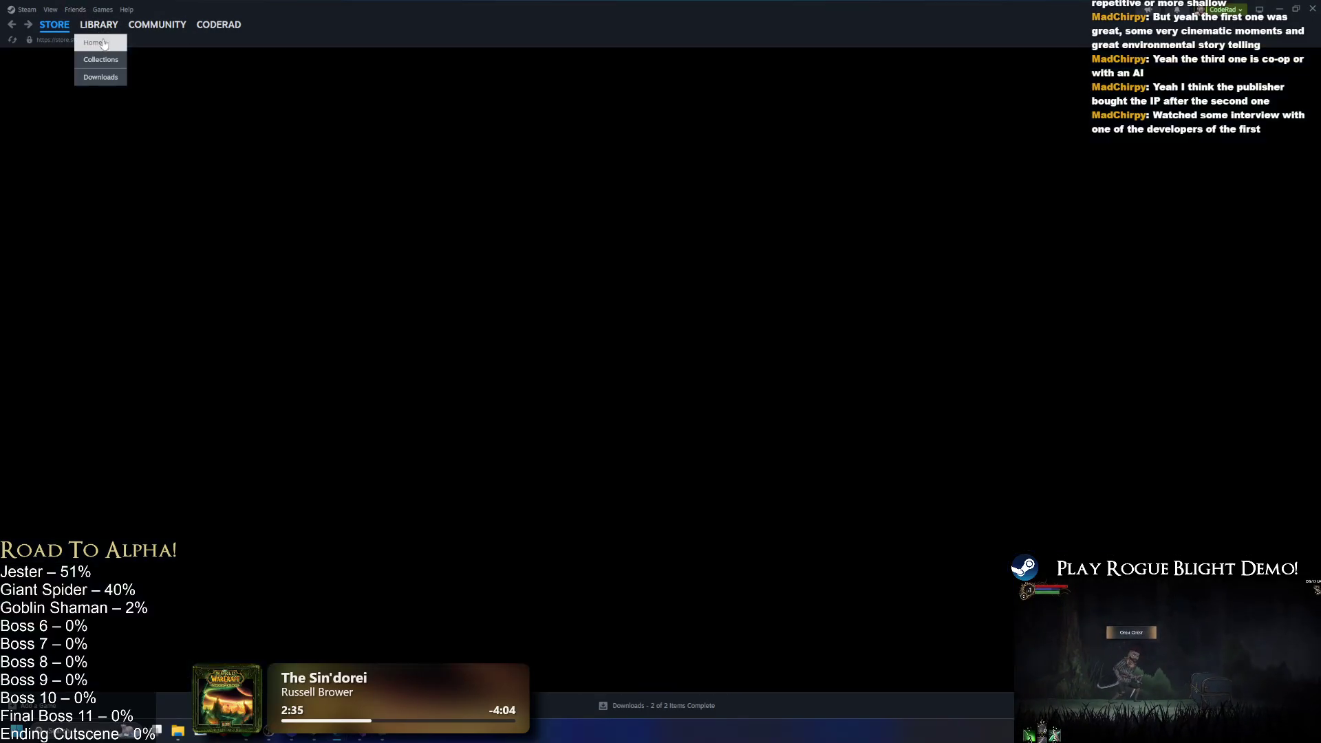
left_click(69, 126)
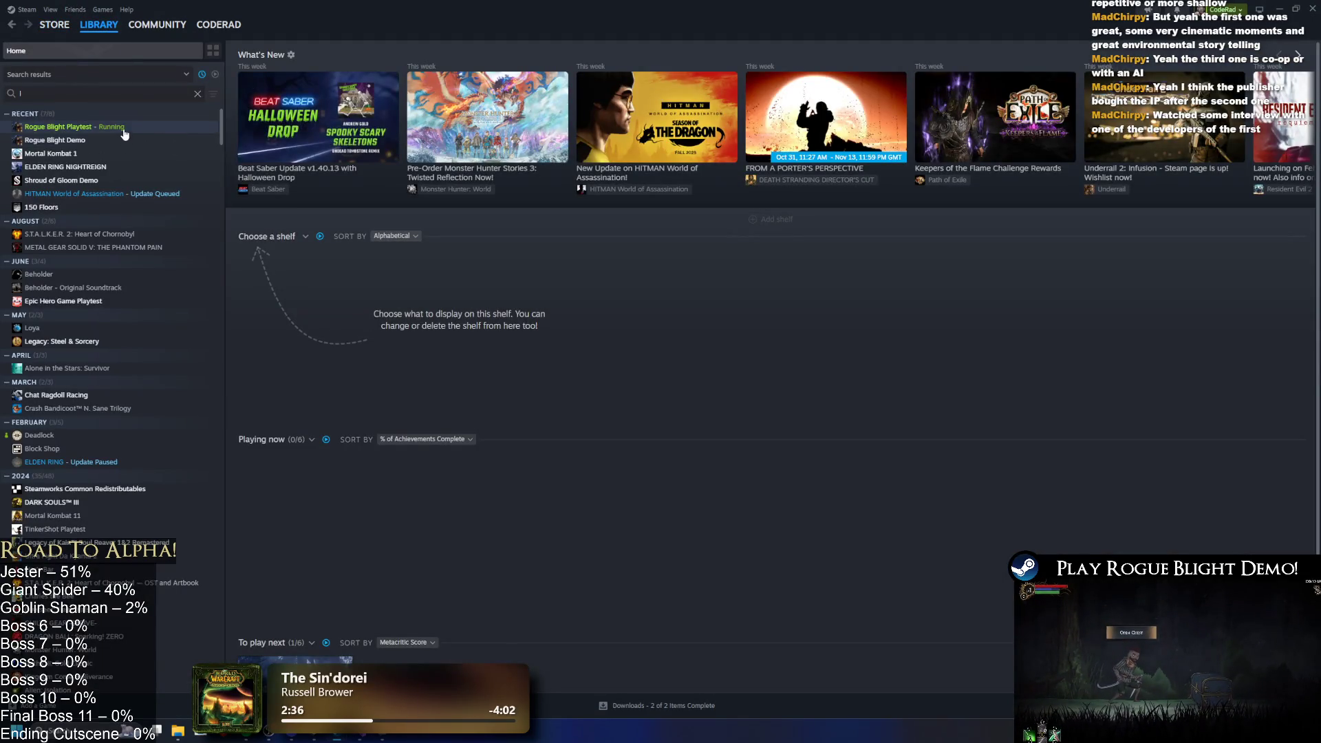
left_click(1314, 18)
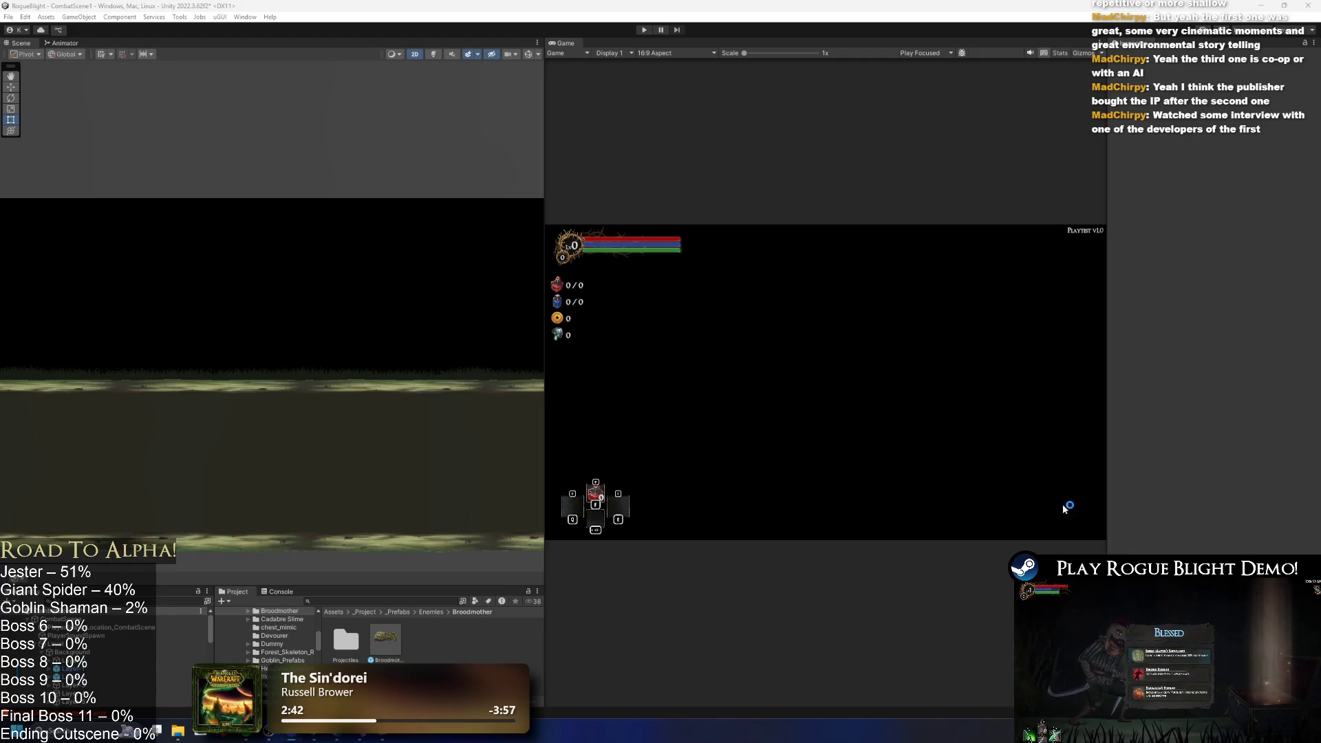
left_click(644, 30)
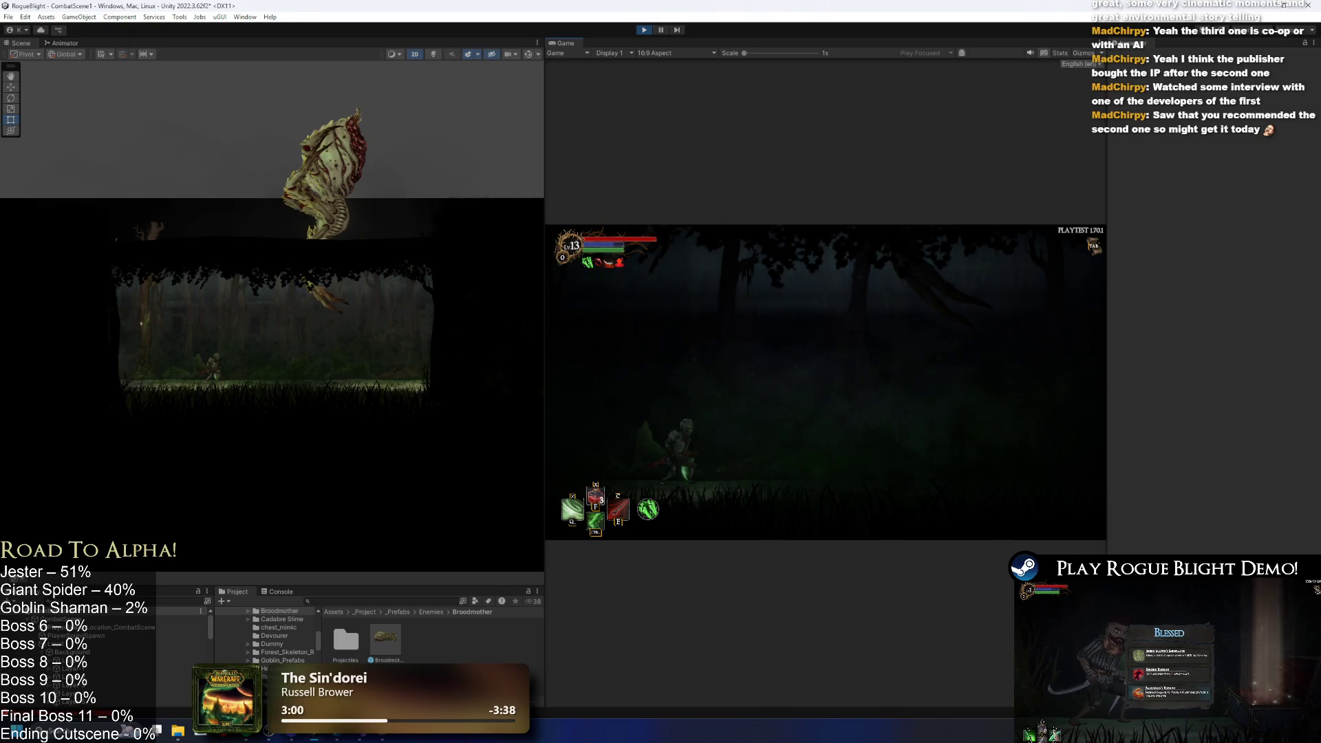
Switch the Game view to Play Maximized and playtest the combat scene full-size.
left_click(925, 53)
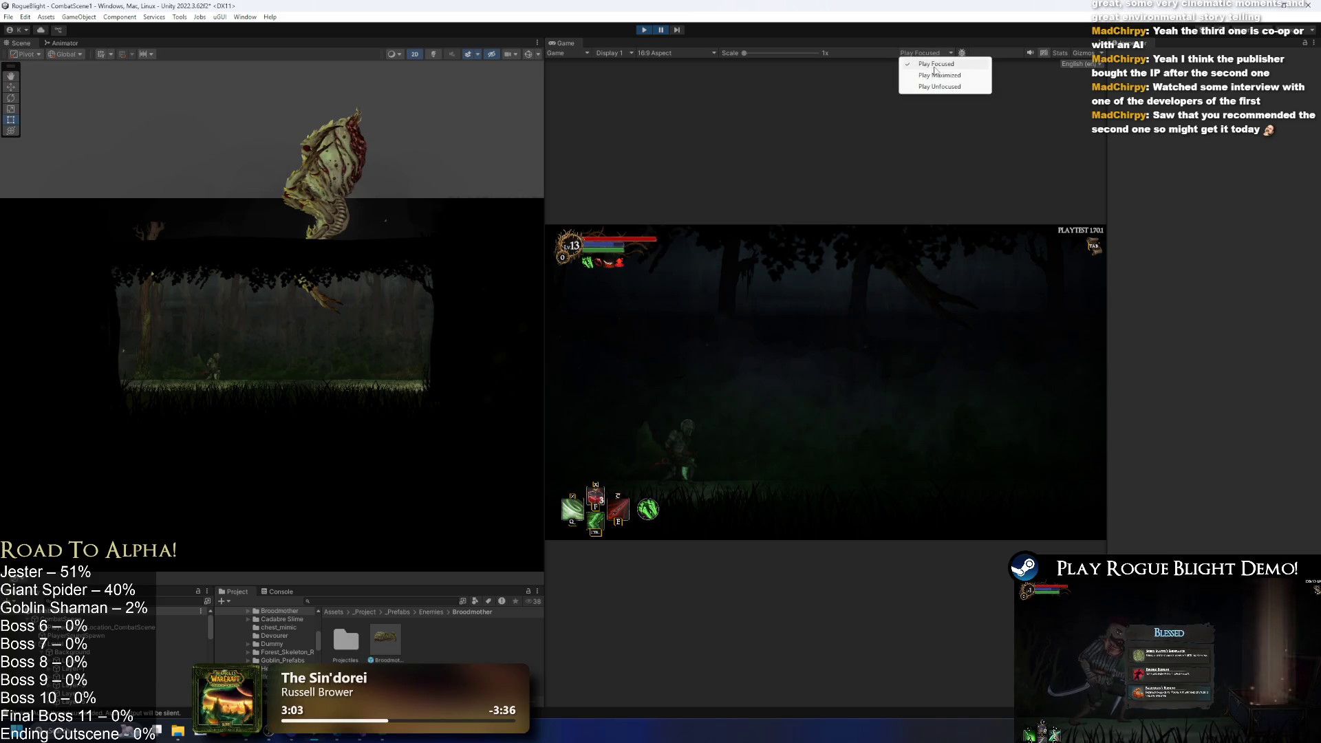
left_click(945, 75)
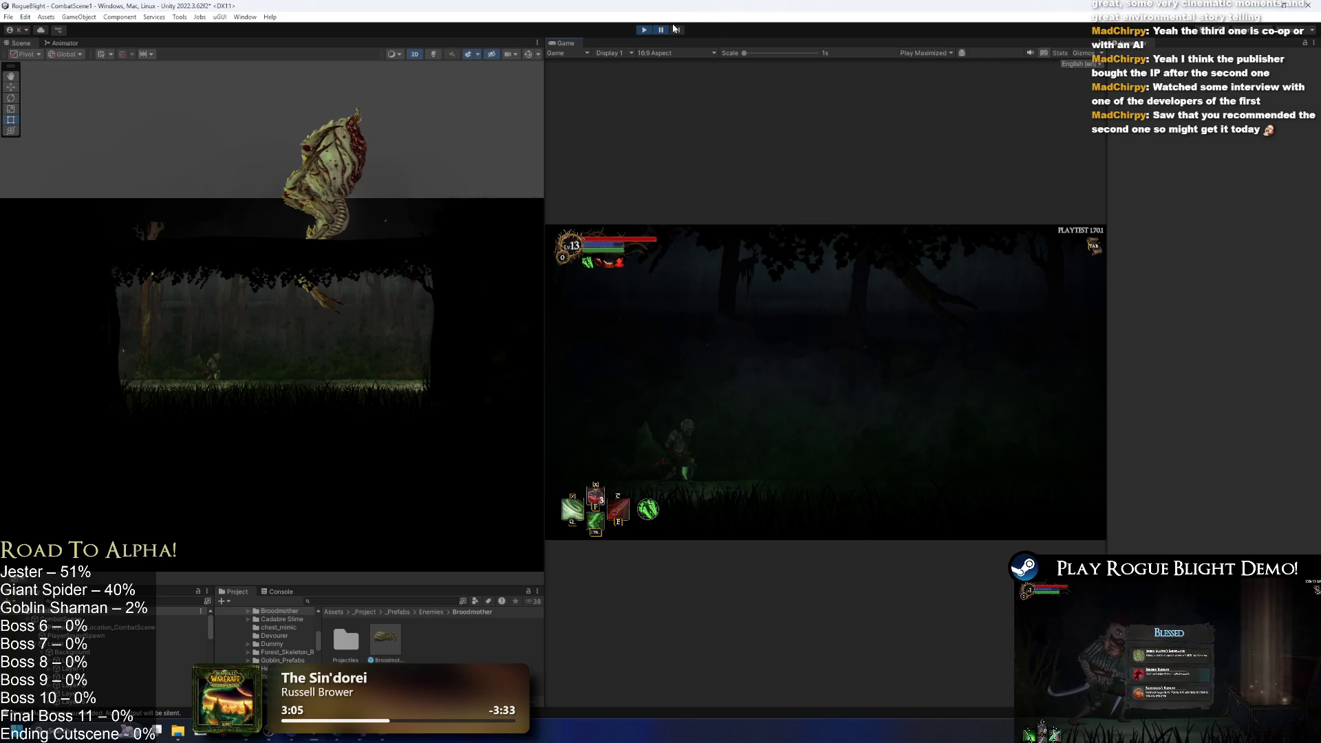
left_click(644, 30)
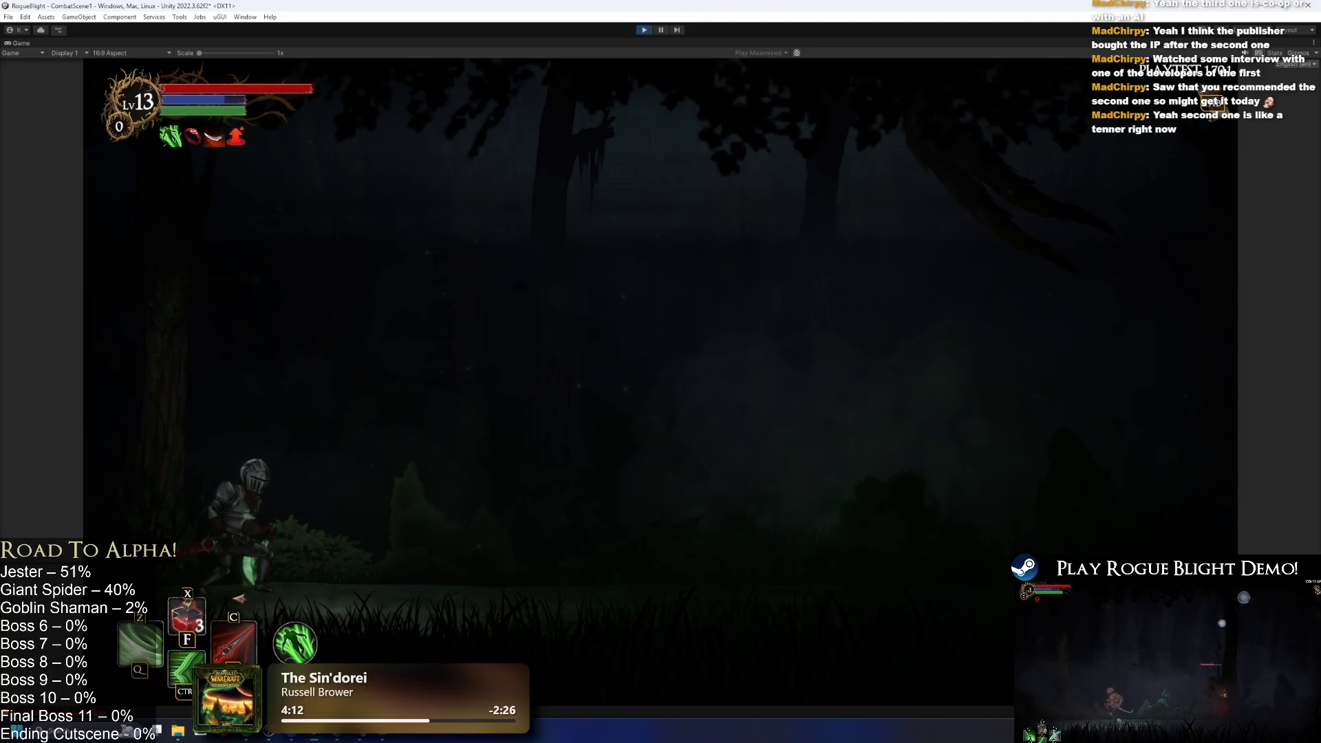
key("alt+Tab")
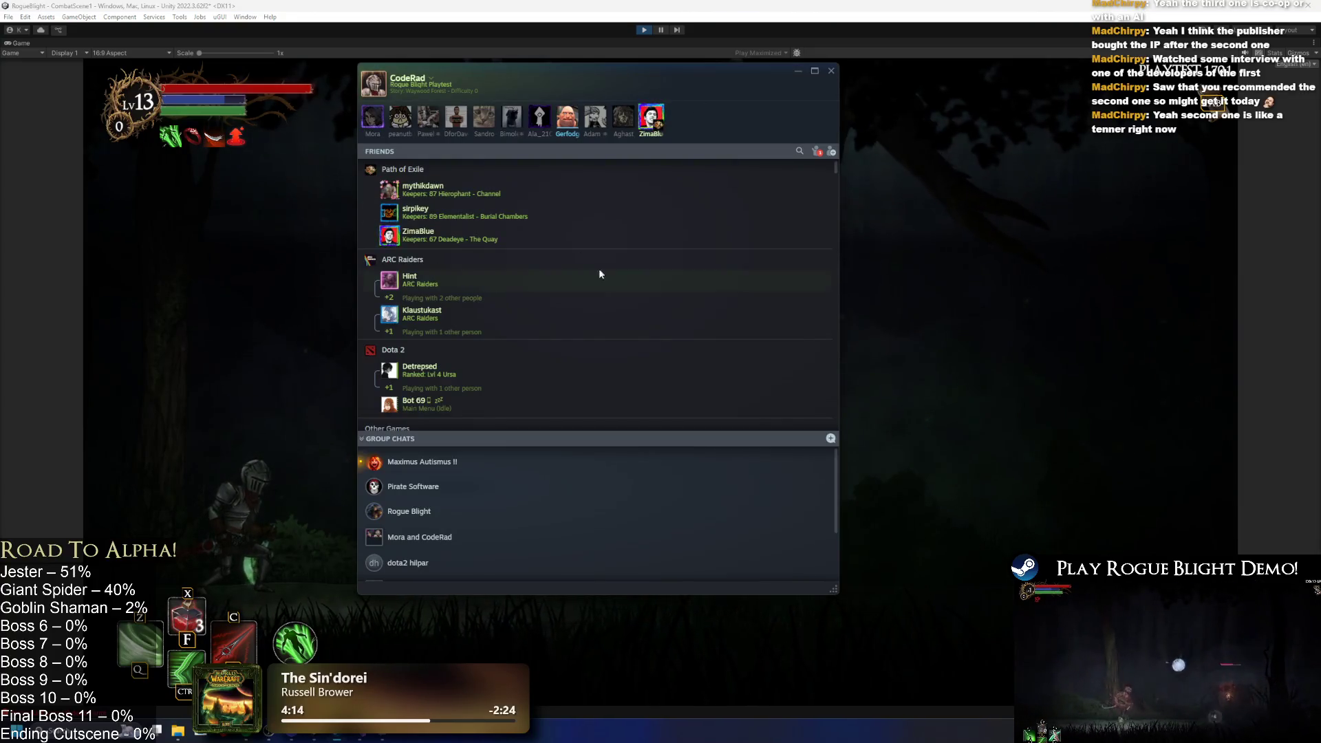
Launch Steam from Windows search, filter the library by 'little', and open the Little Nightmares page.
key("super")
type("steam")
key("Return")
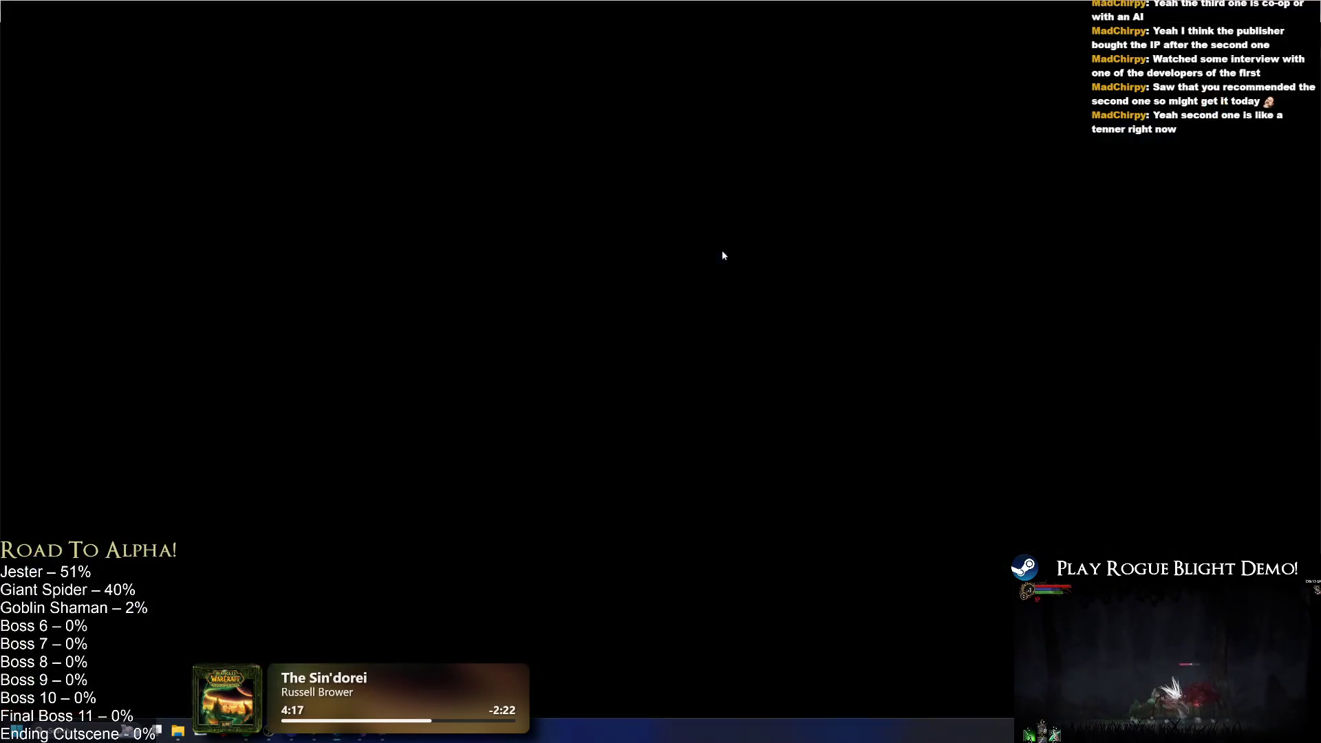
type("little")
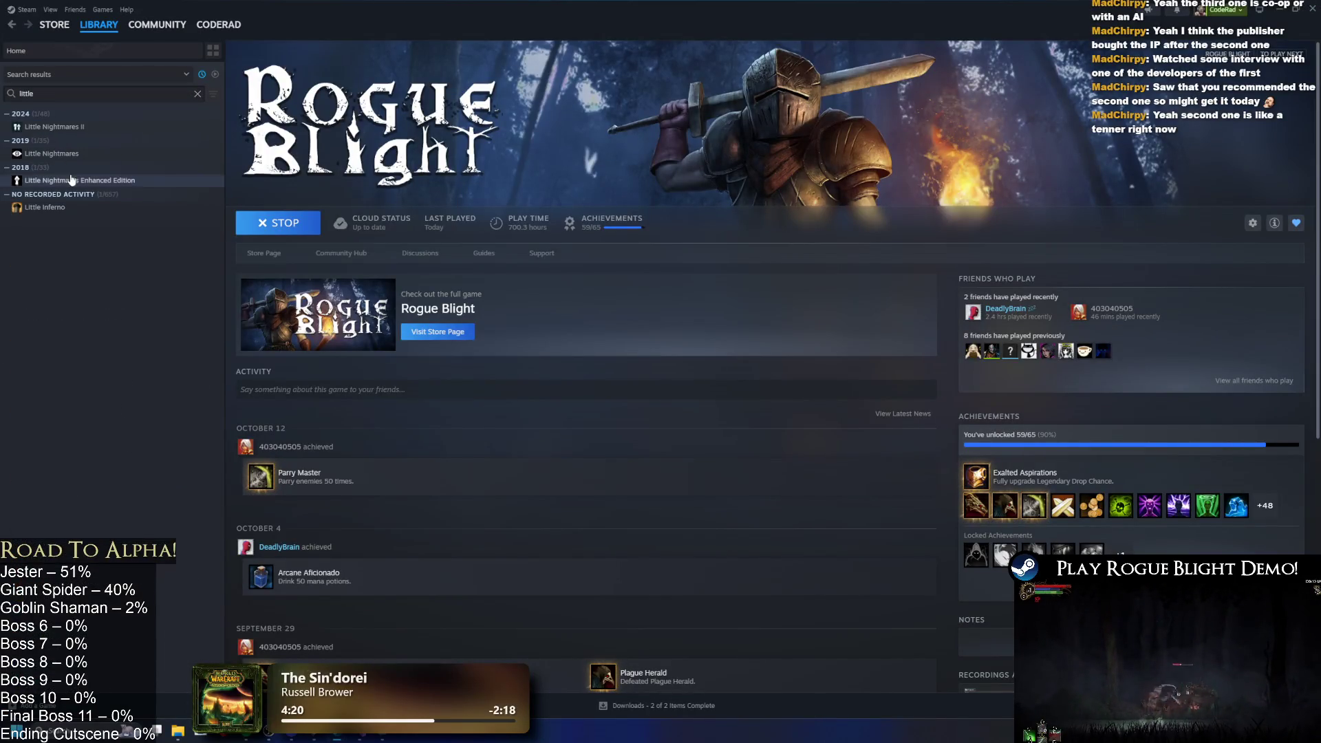
left_click(69, 154)
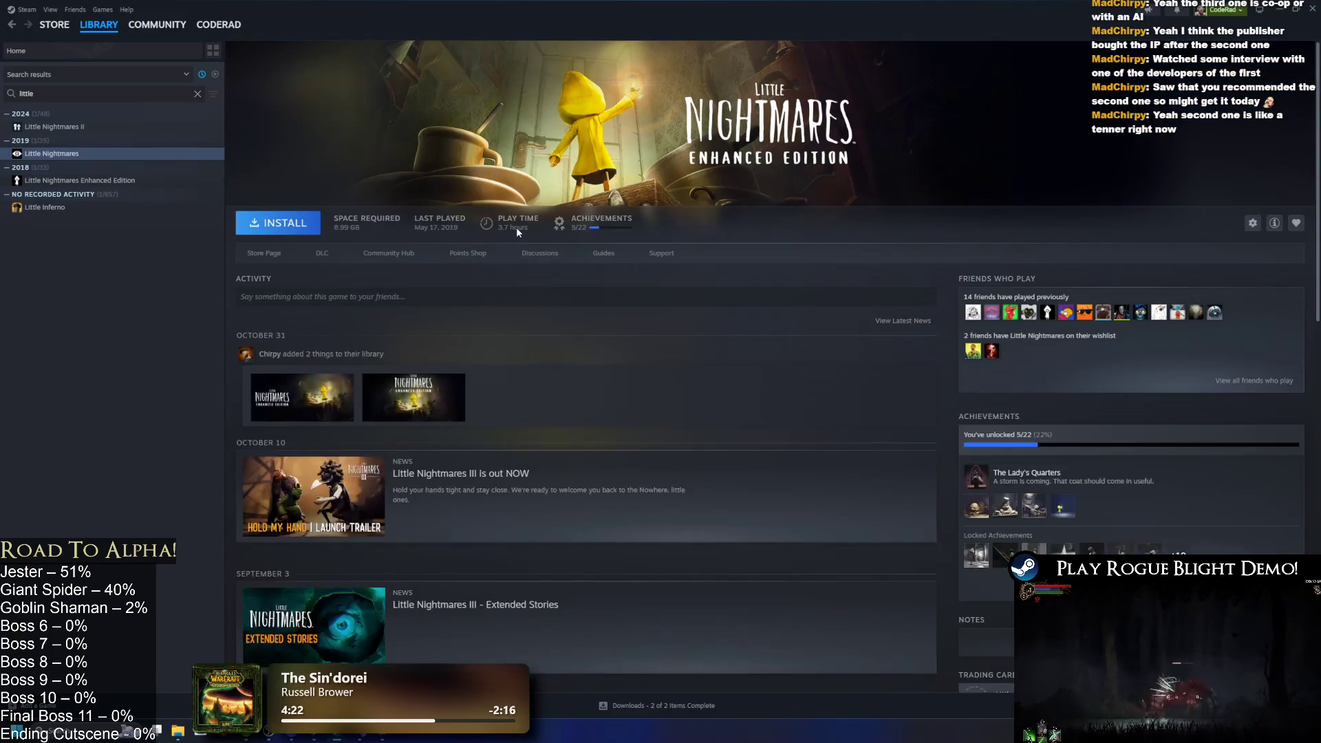
left_click(69, 181)
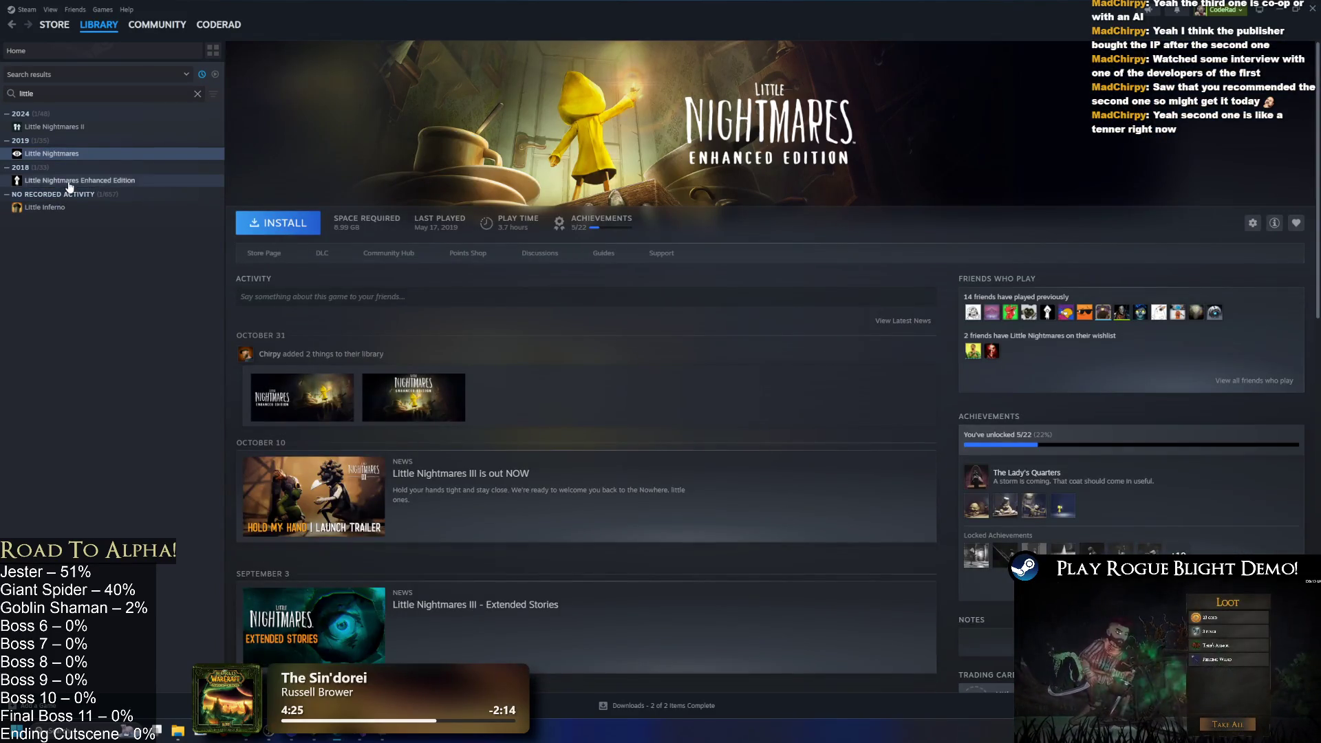
left_click(87, 156)
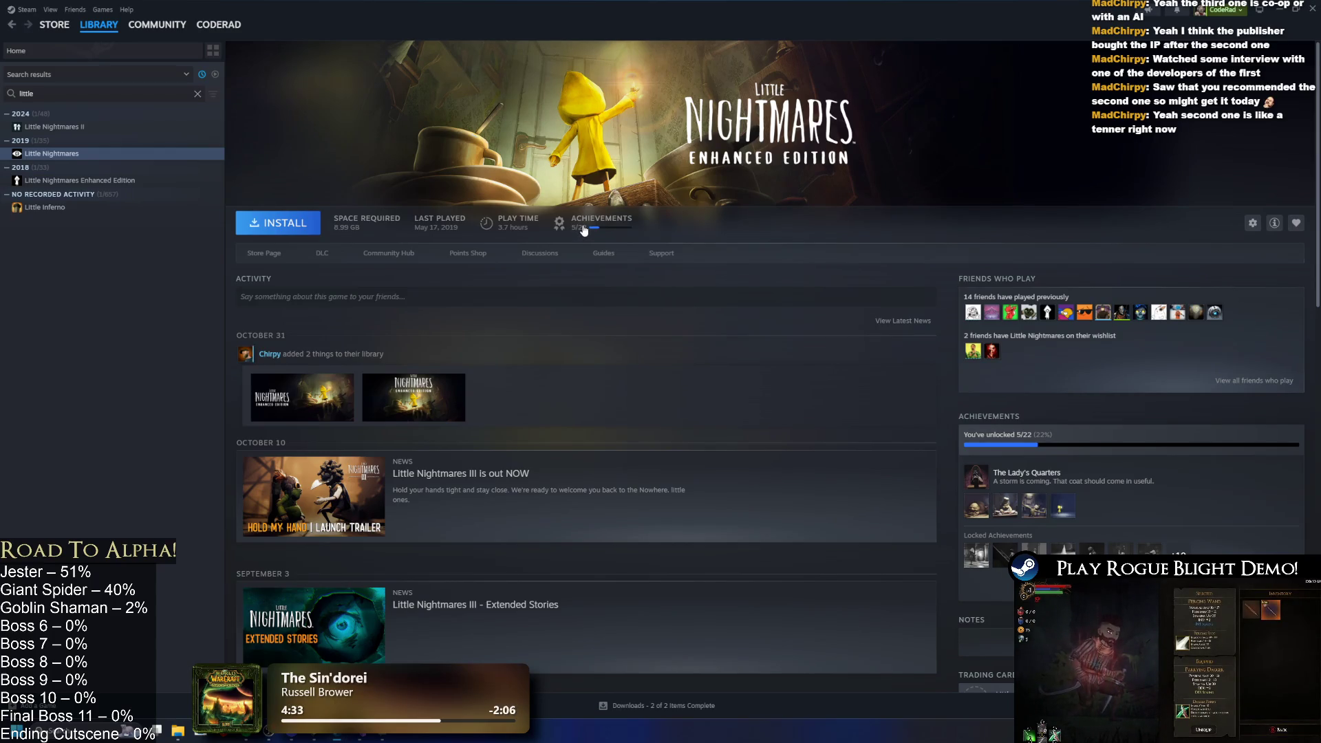
Move to the Little Nightmares II library page and open its full achievements list.
key("Up")
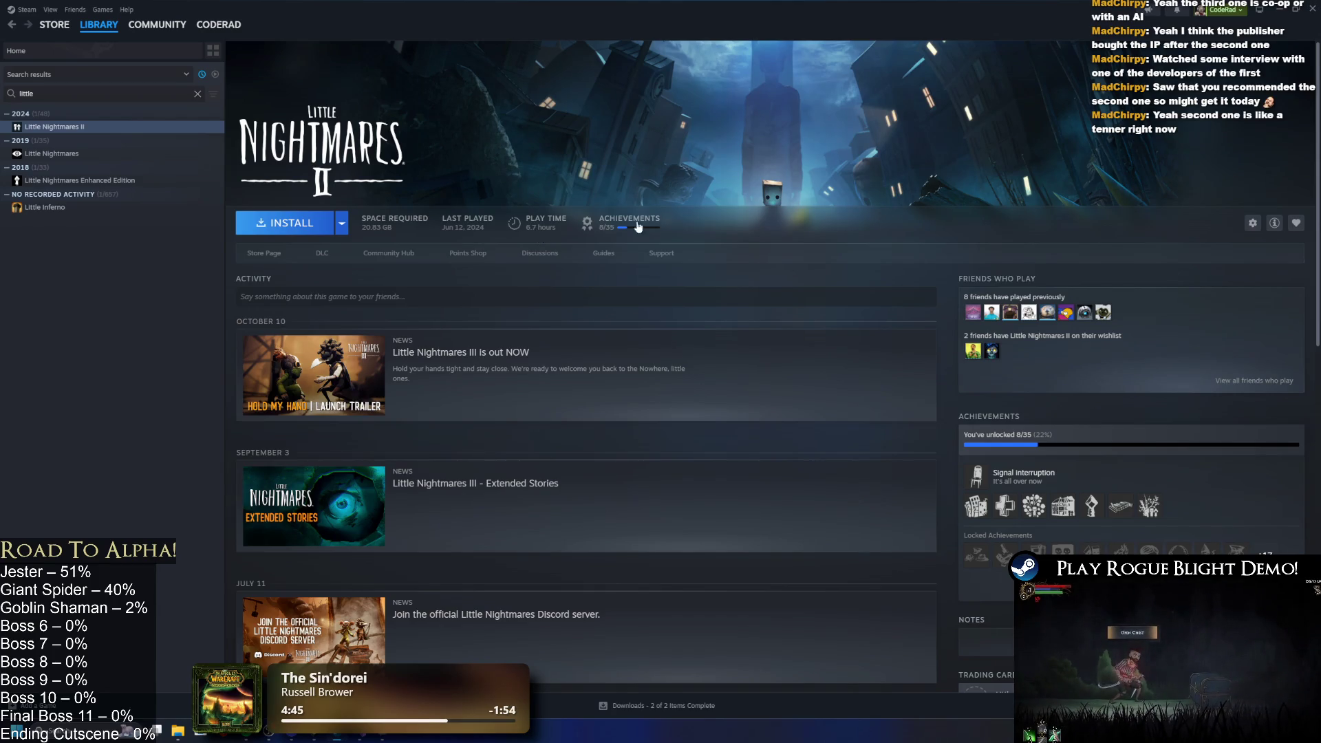
scroll(638, 228, "down", 1)
scroll(638, 228, "down", 3)
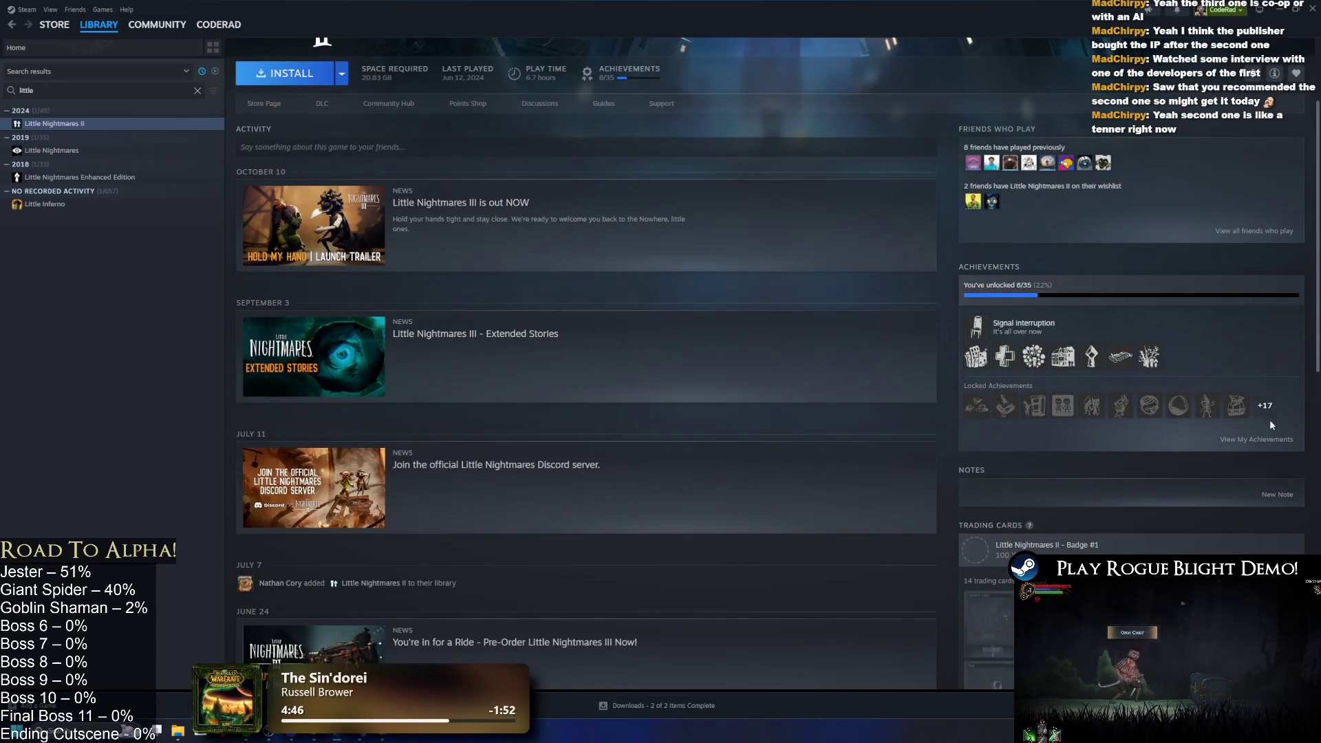
left_click(1270, 412)
Scroll the Little Nightmares II achievements down to the 10 hidden ones, then close the list.
scroll(802, 289, "down", 4)
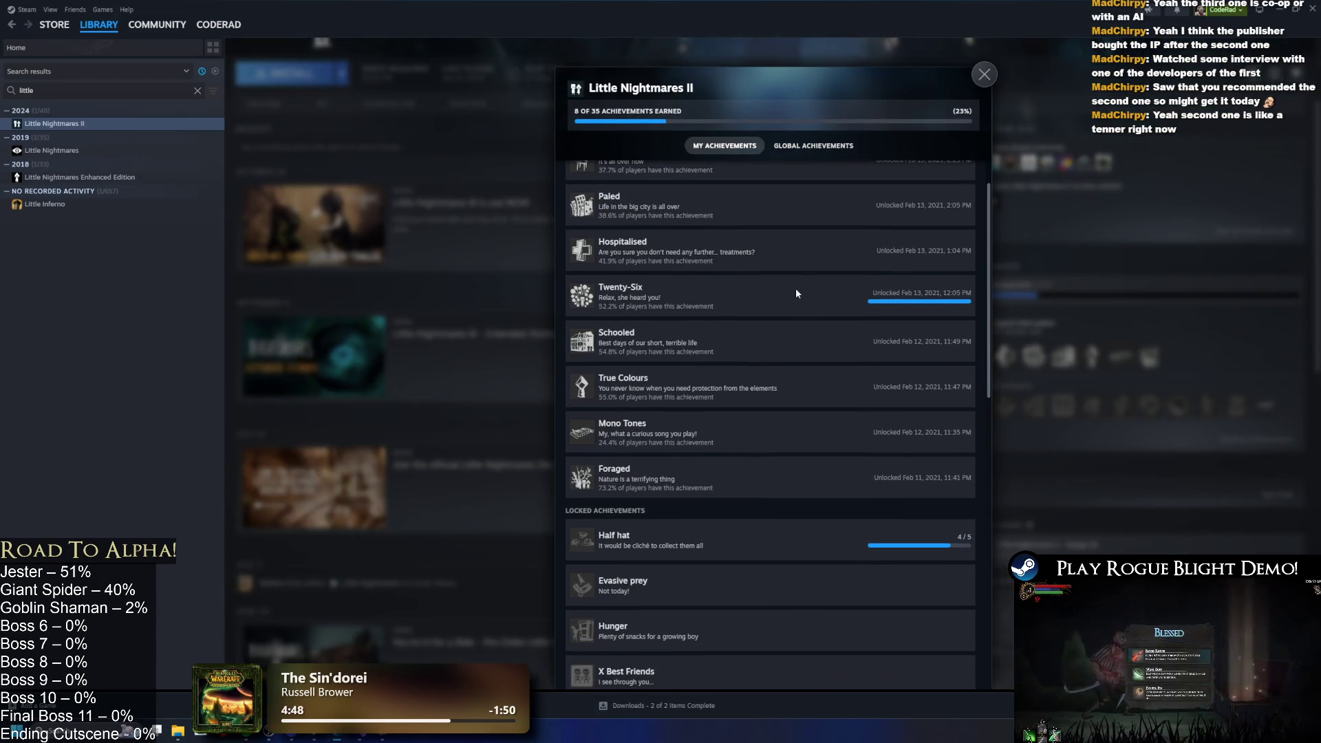
scroll(798, 298, "up", 3)
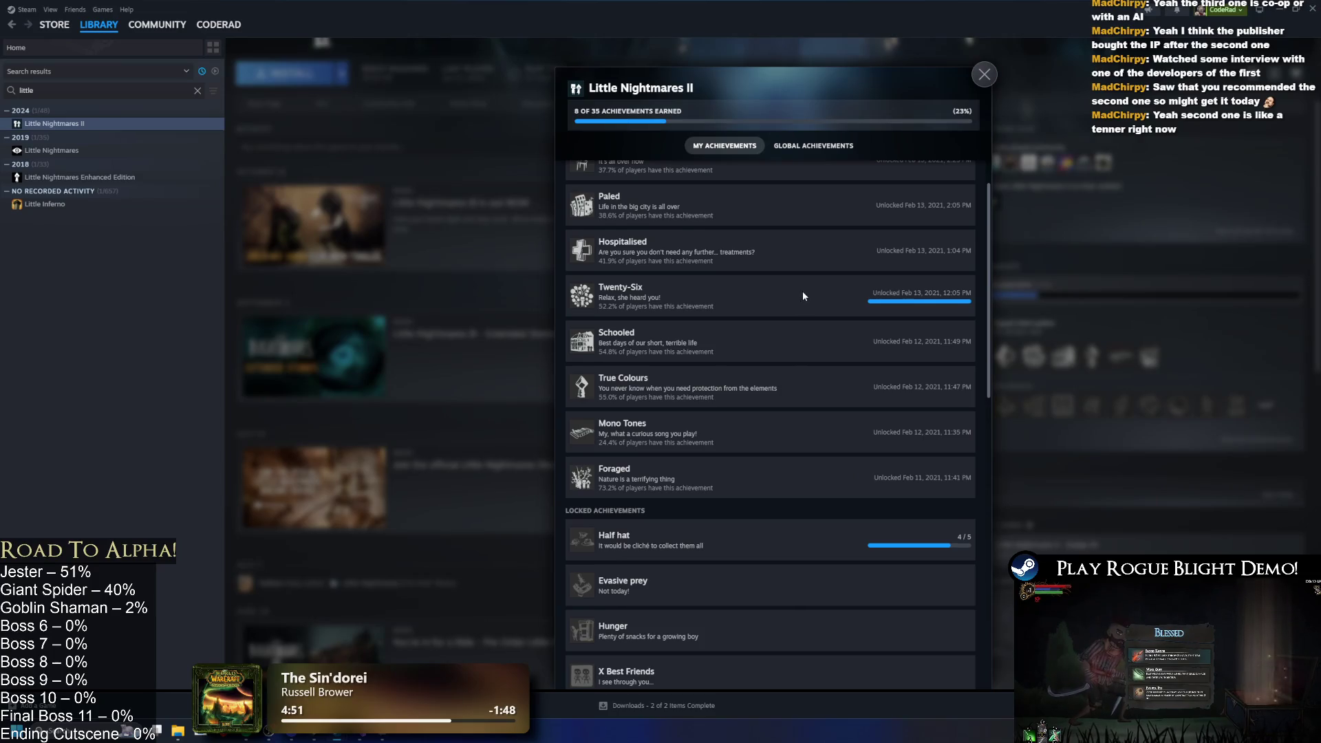
scroll(805, 292, "down", 2)
scroll(808, 290, "down", 8)
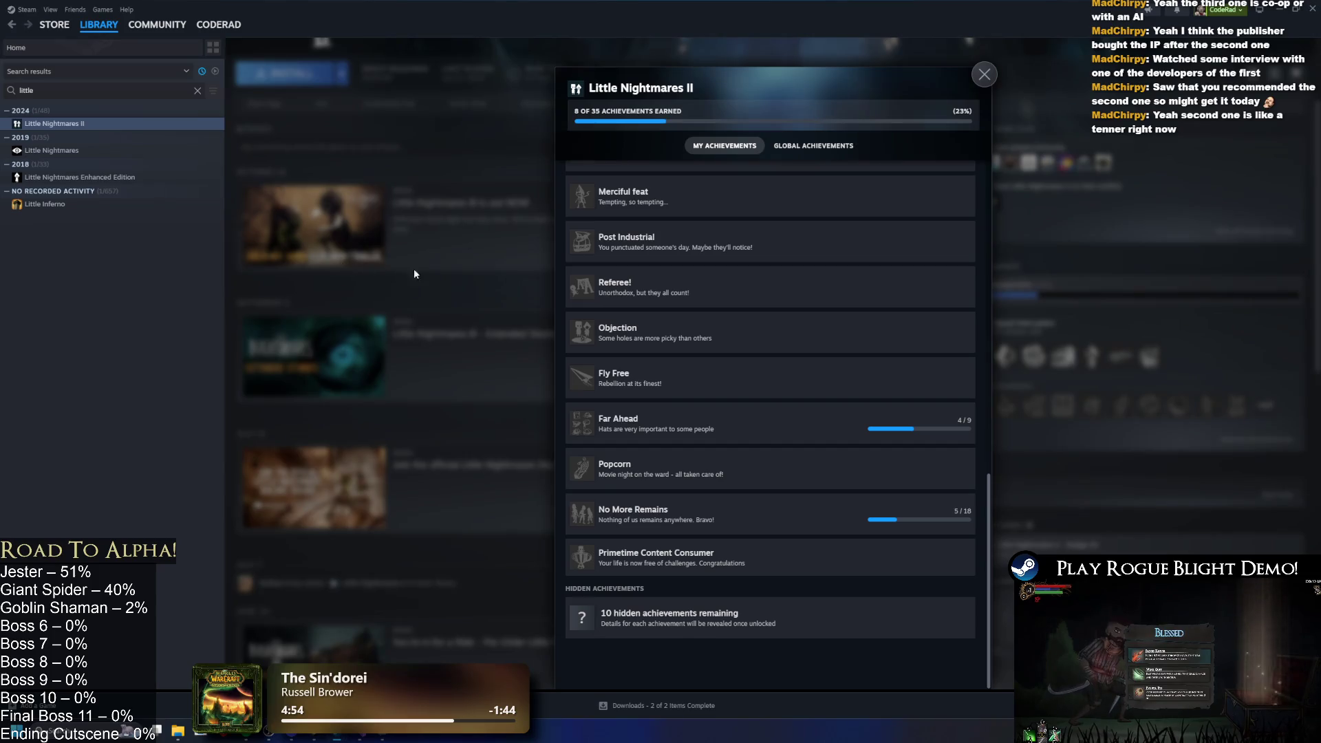
left_click(414, 274)
scroll(558, 323, "up", 3)
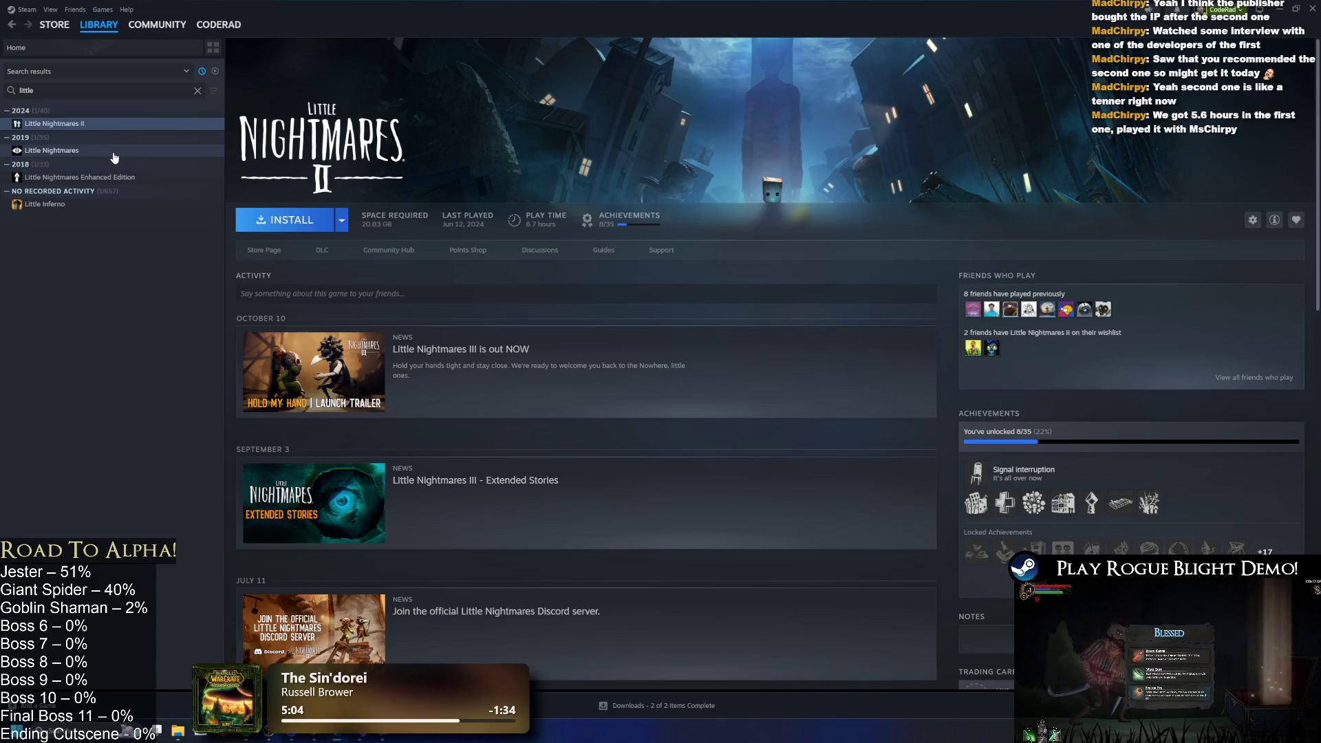
Open the Little Nightmares II store page, pause the trailer, and view its screenshots.
left_click(114, 152)
left_click(119, 125)
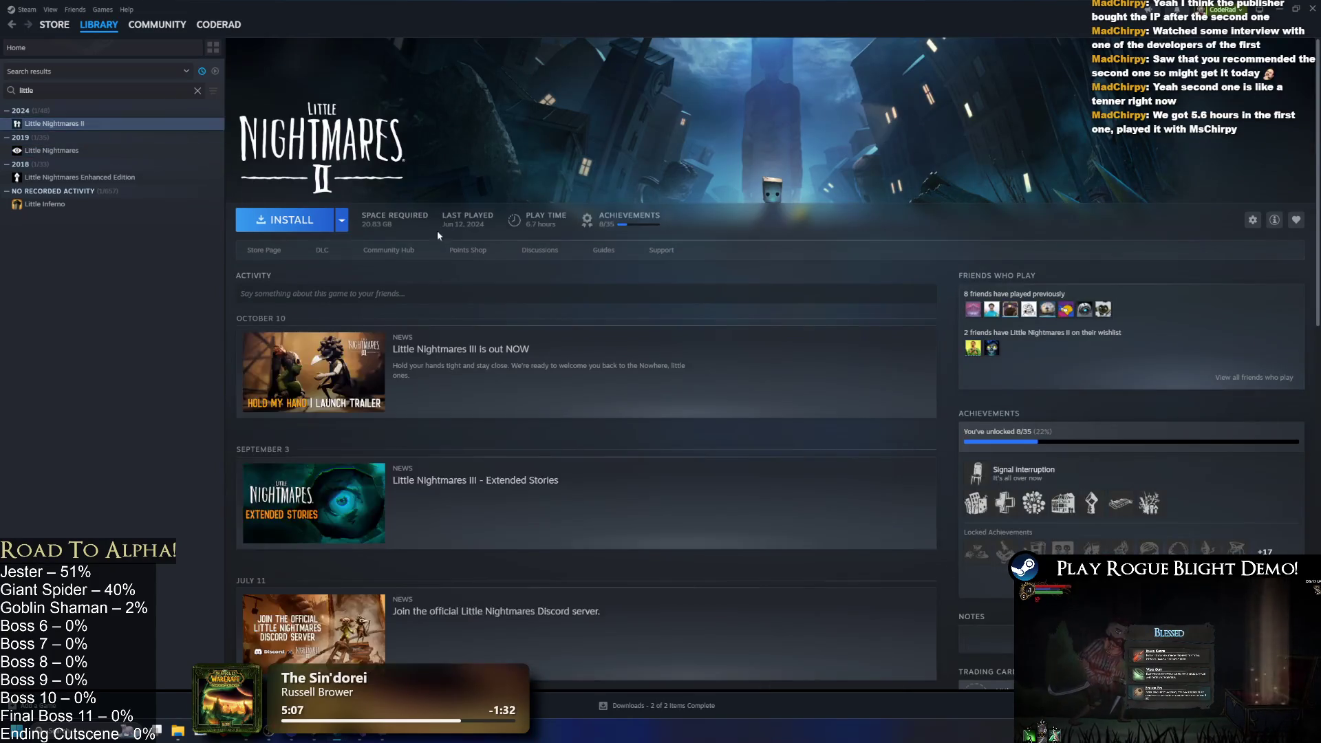
left_click(263, 249)
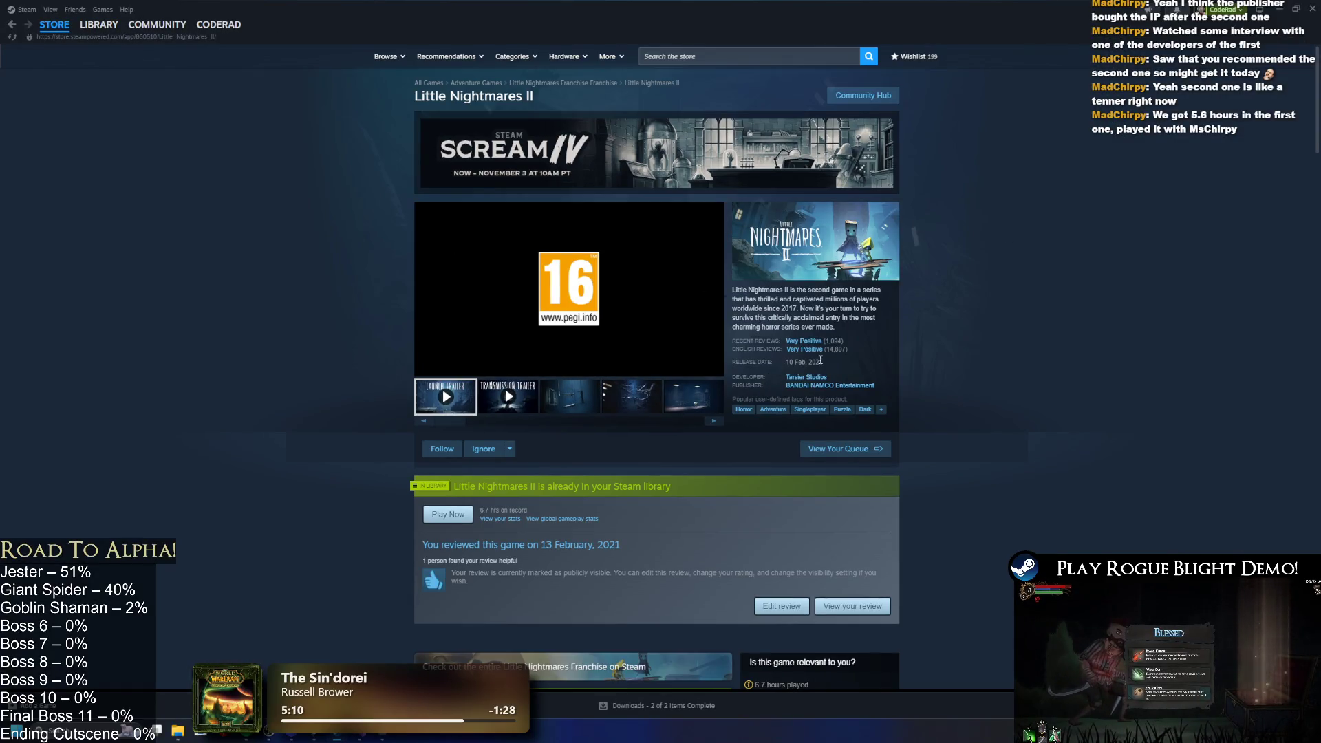
left_click(551, 301)
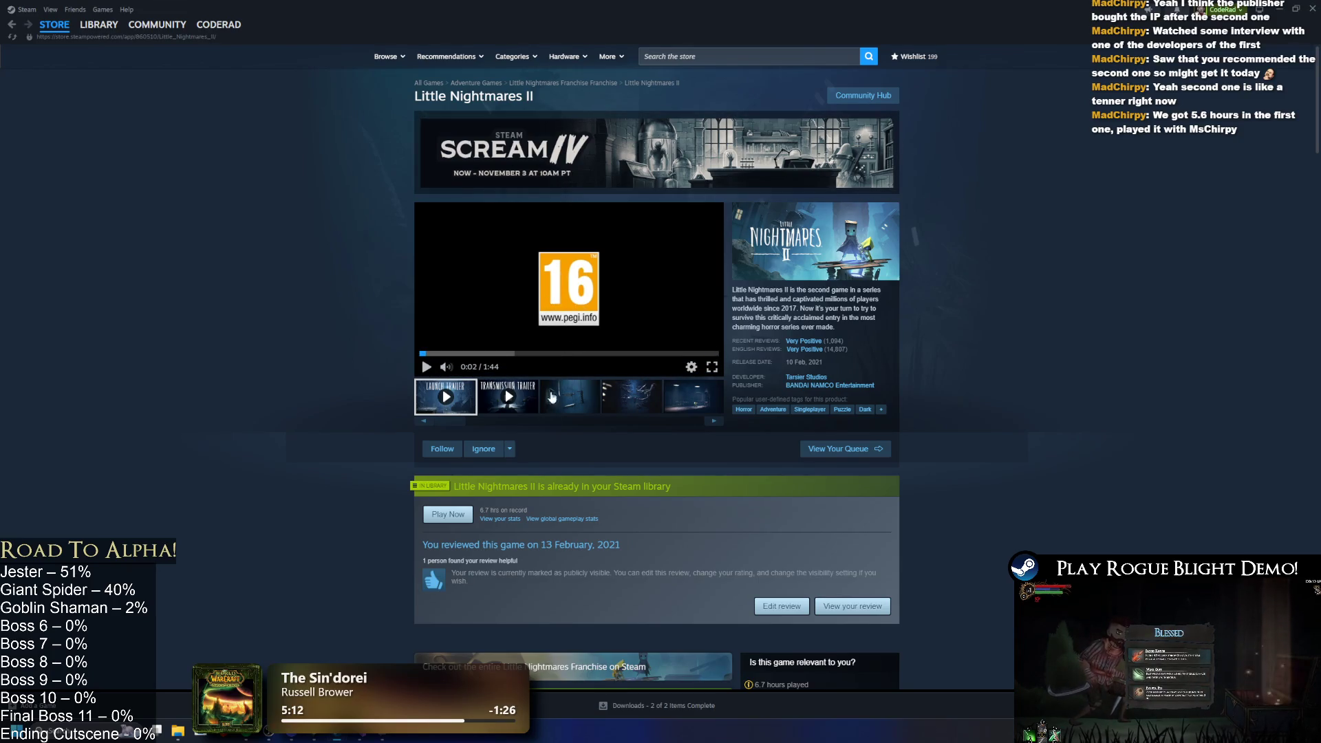
left_click(563, 407)
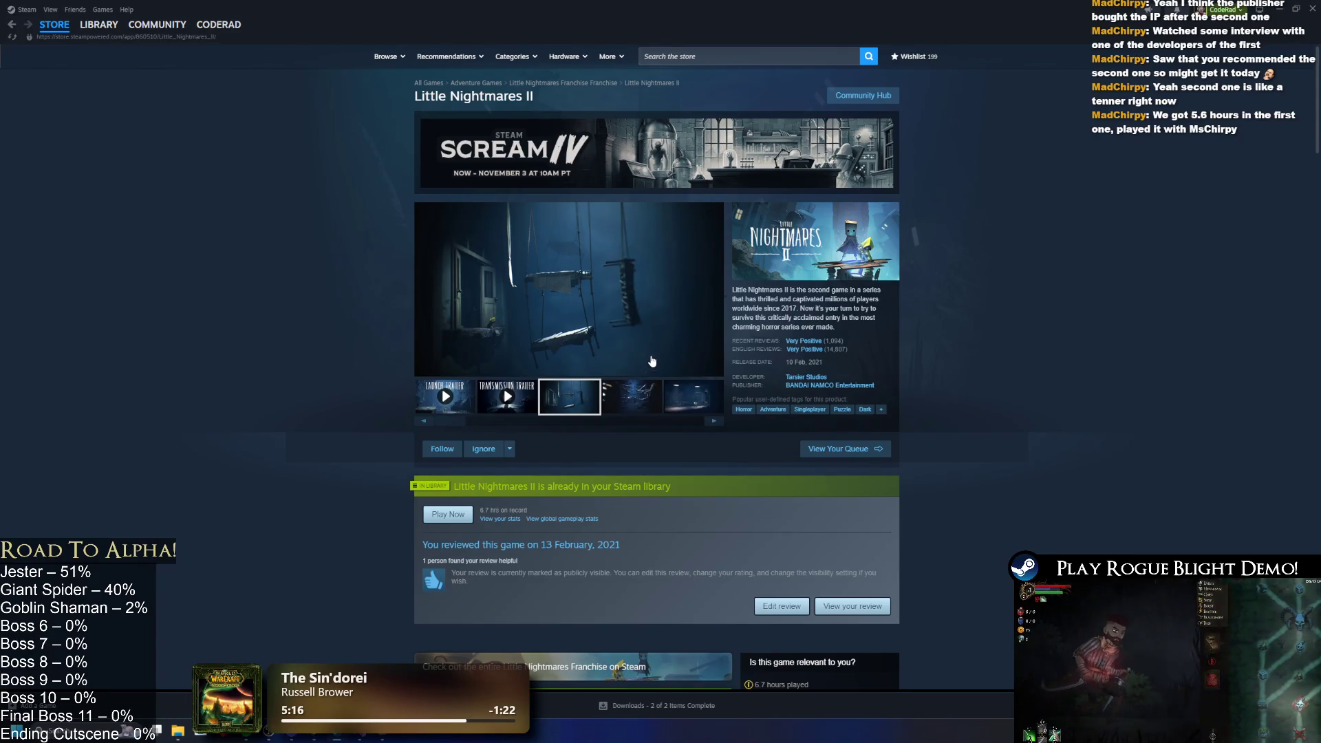
left_click(637, 406)
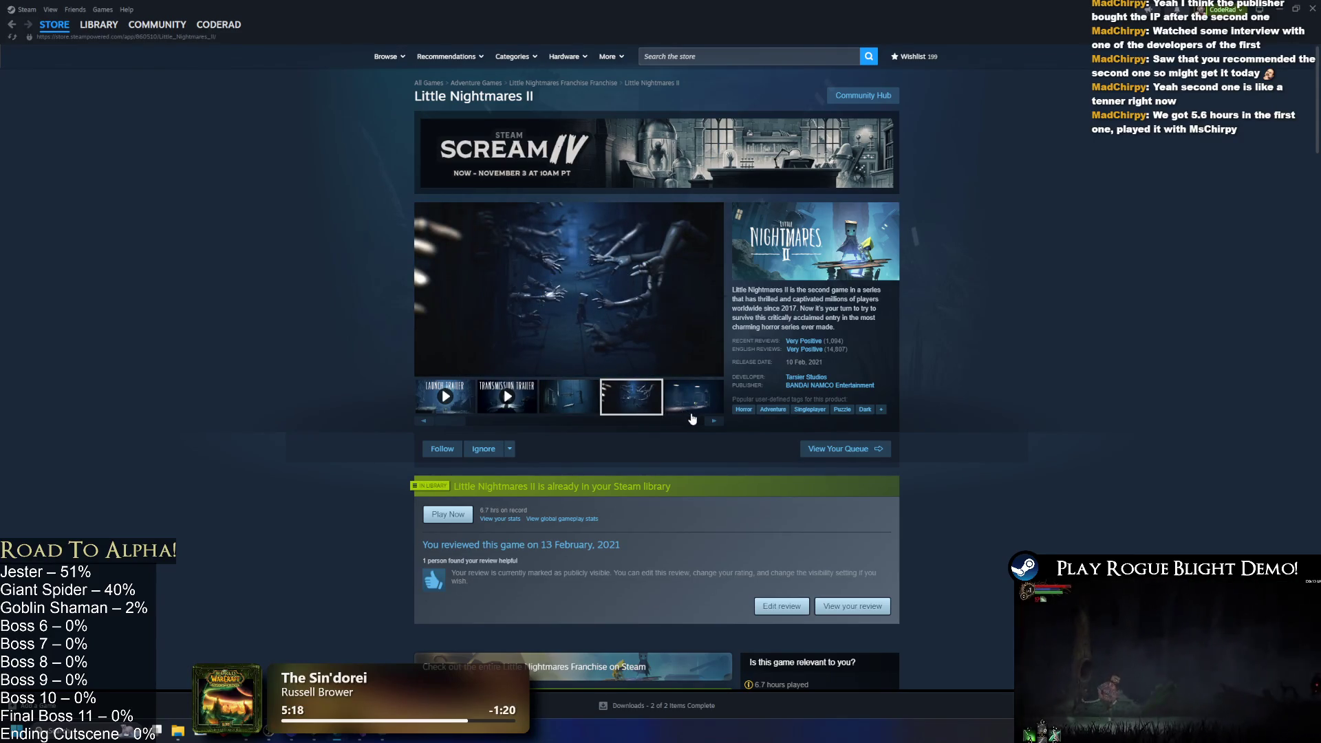
left_click(678, 408)
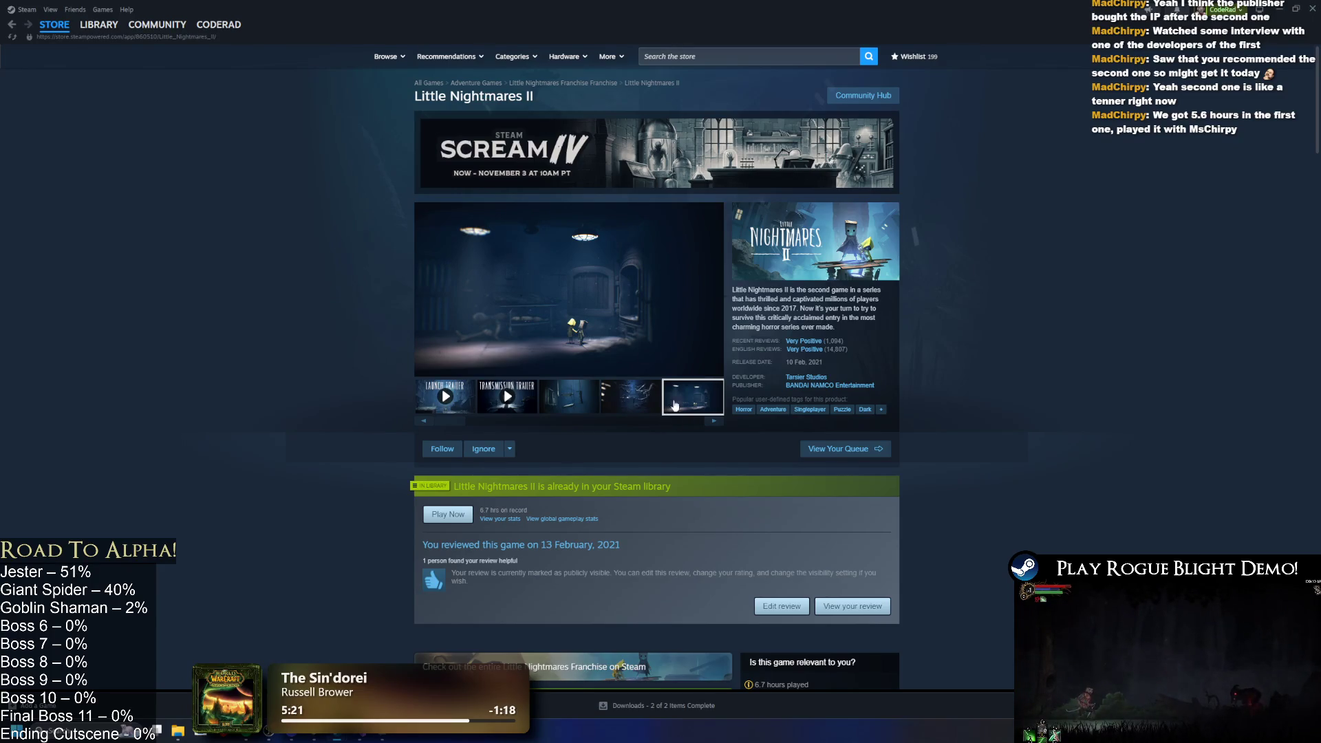
Revisit the library pages, reopen the Little Nightmares II store screenshots, then close Steam.
left_click(98, 25)
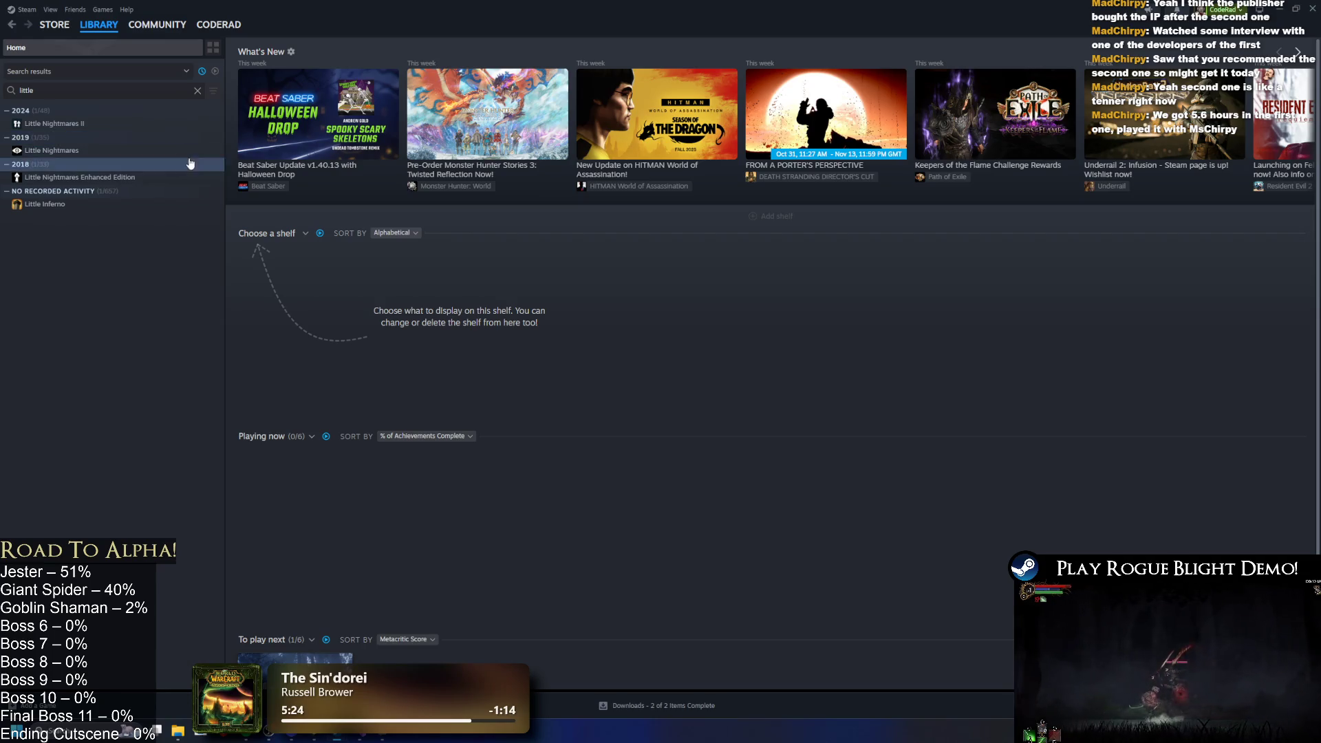
left_click(133, 124)
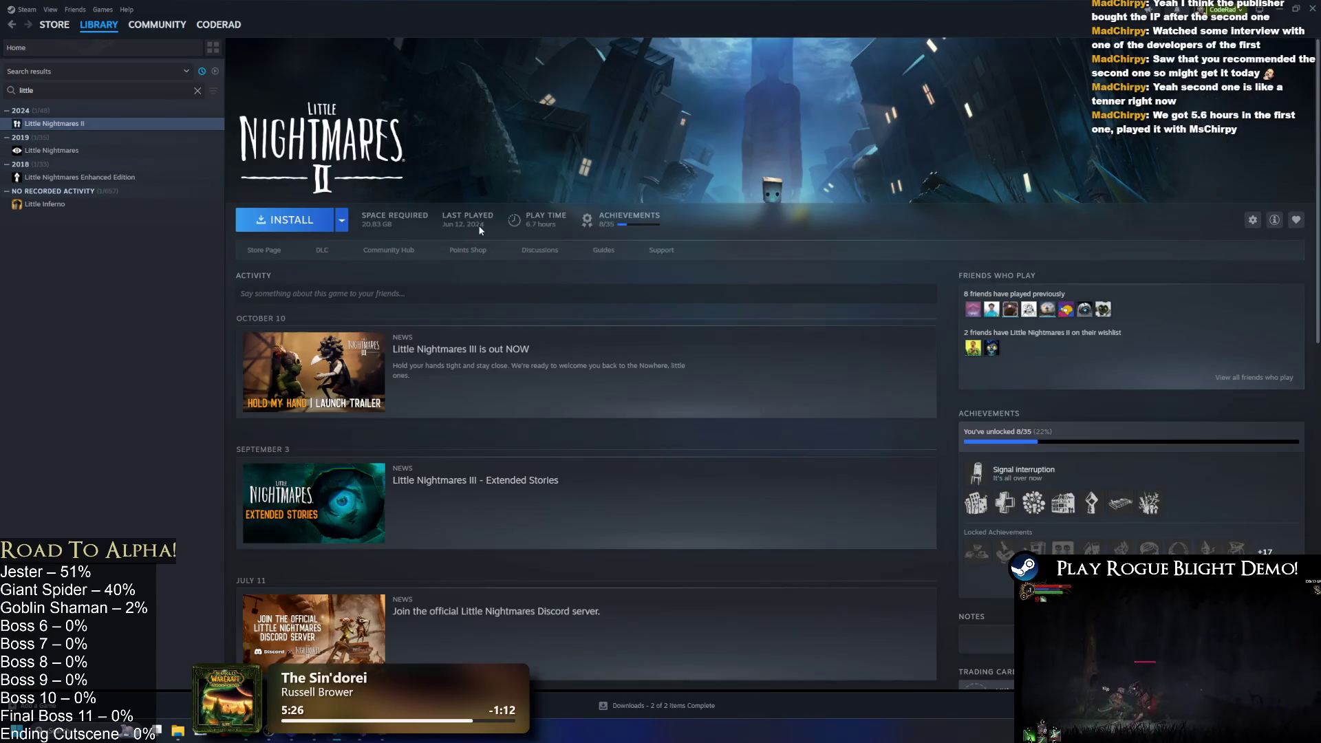
left_click(82, 150)
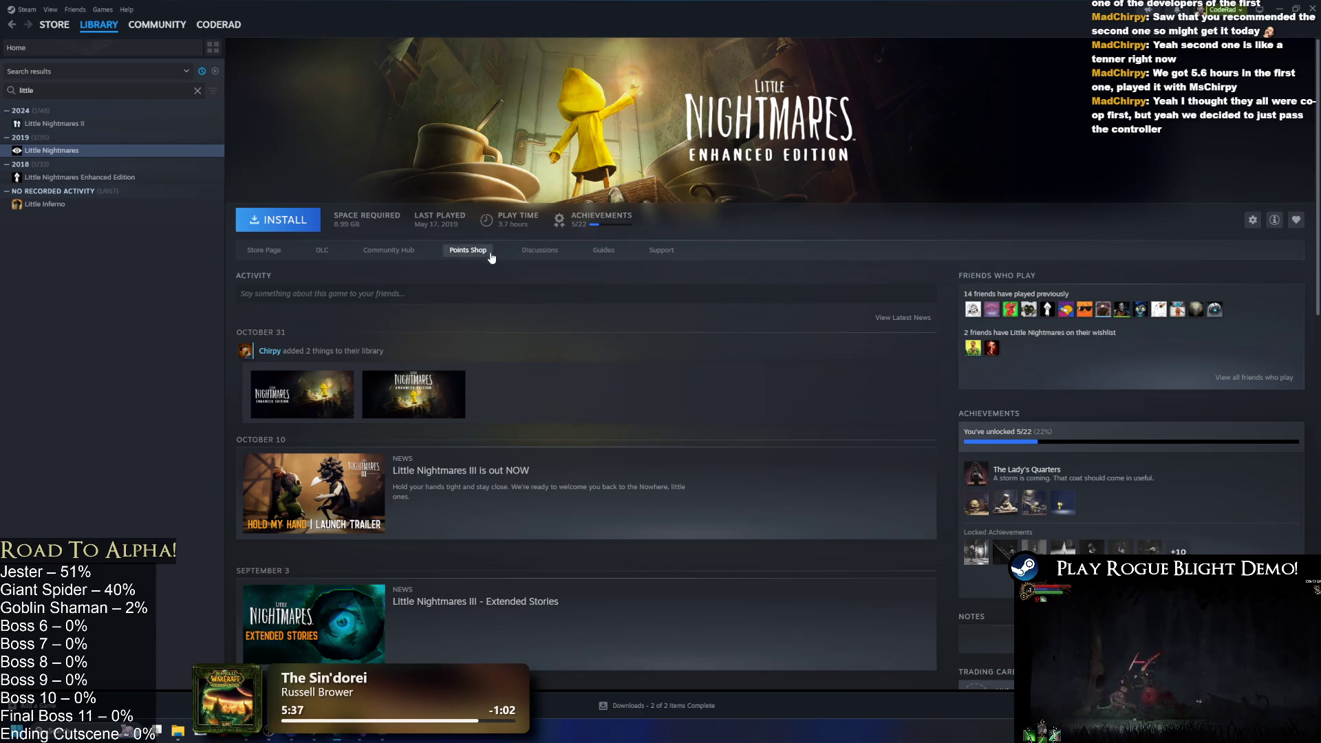
left_click(122, 124)
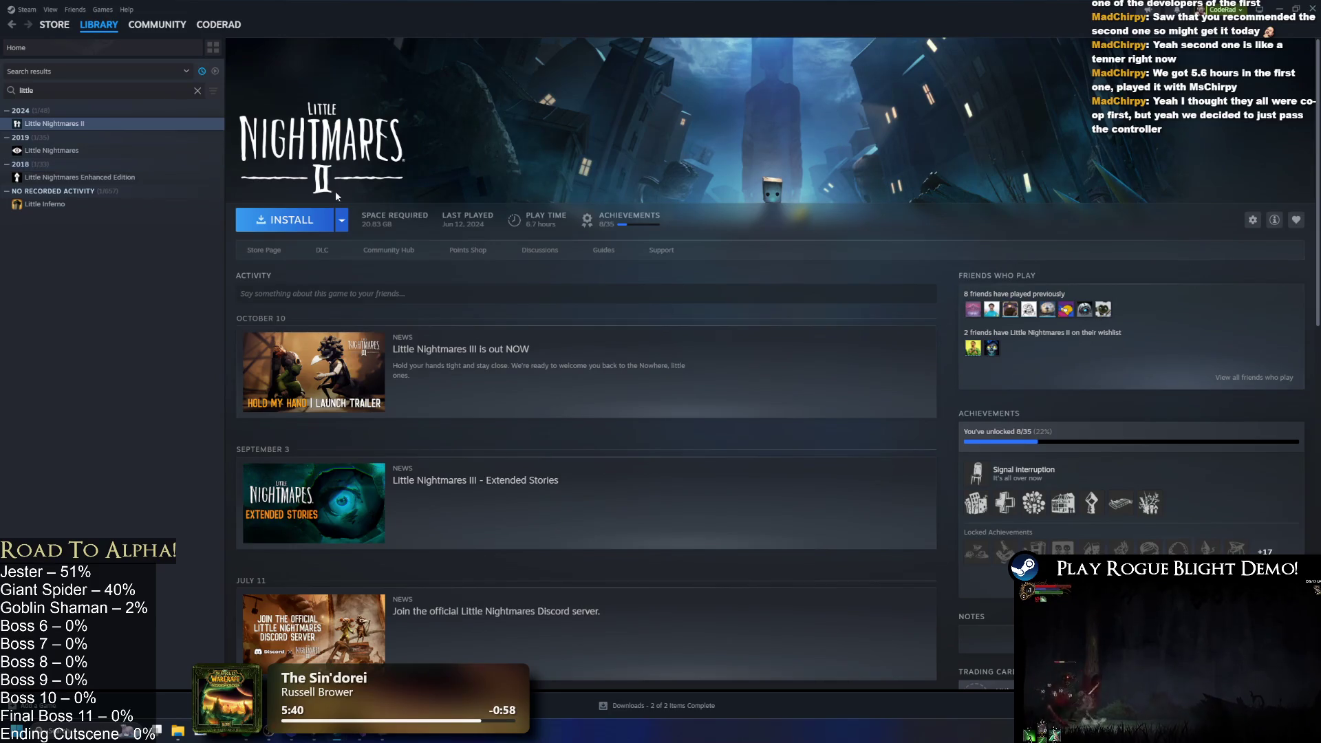
left_click(266, 251)
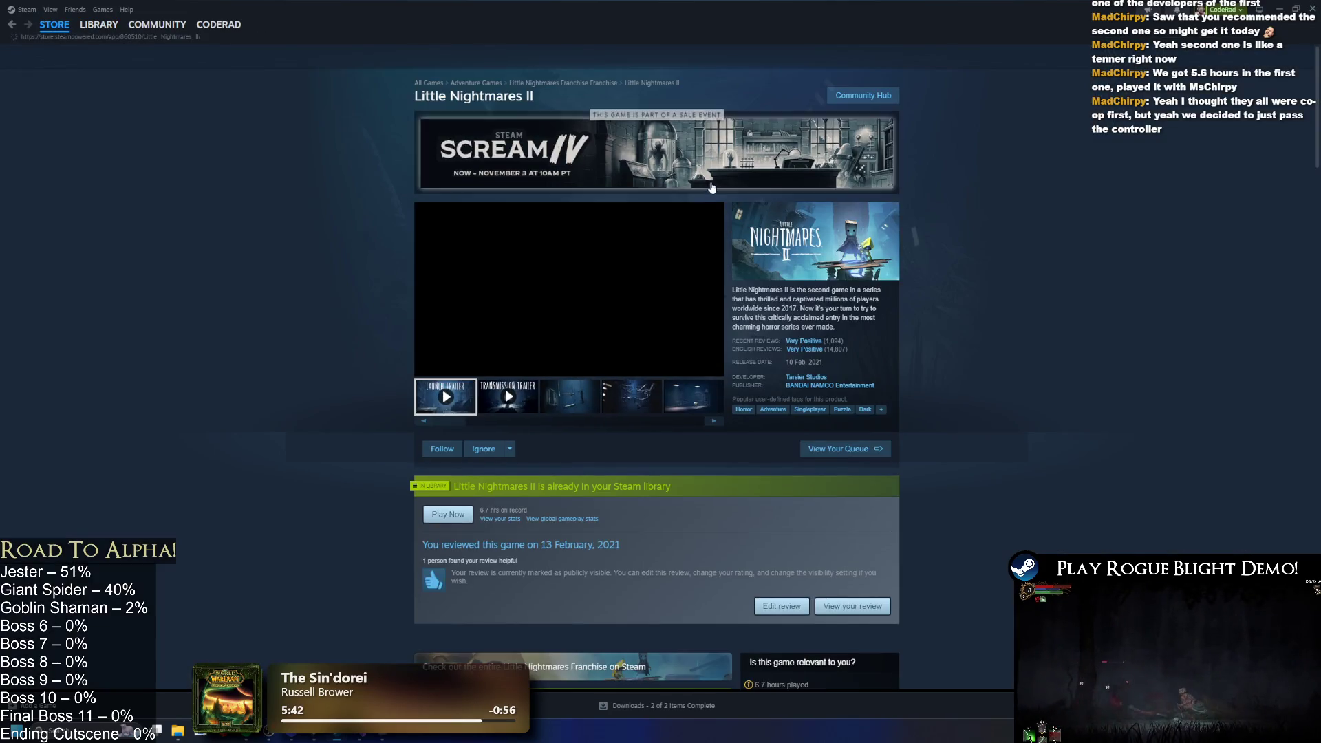
left_click(636, 403)
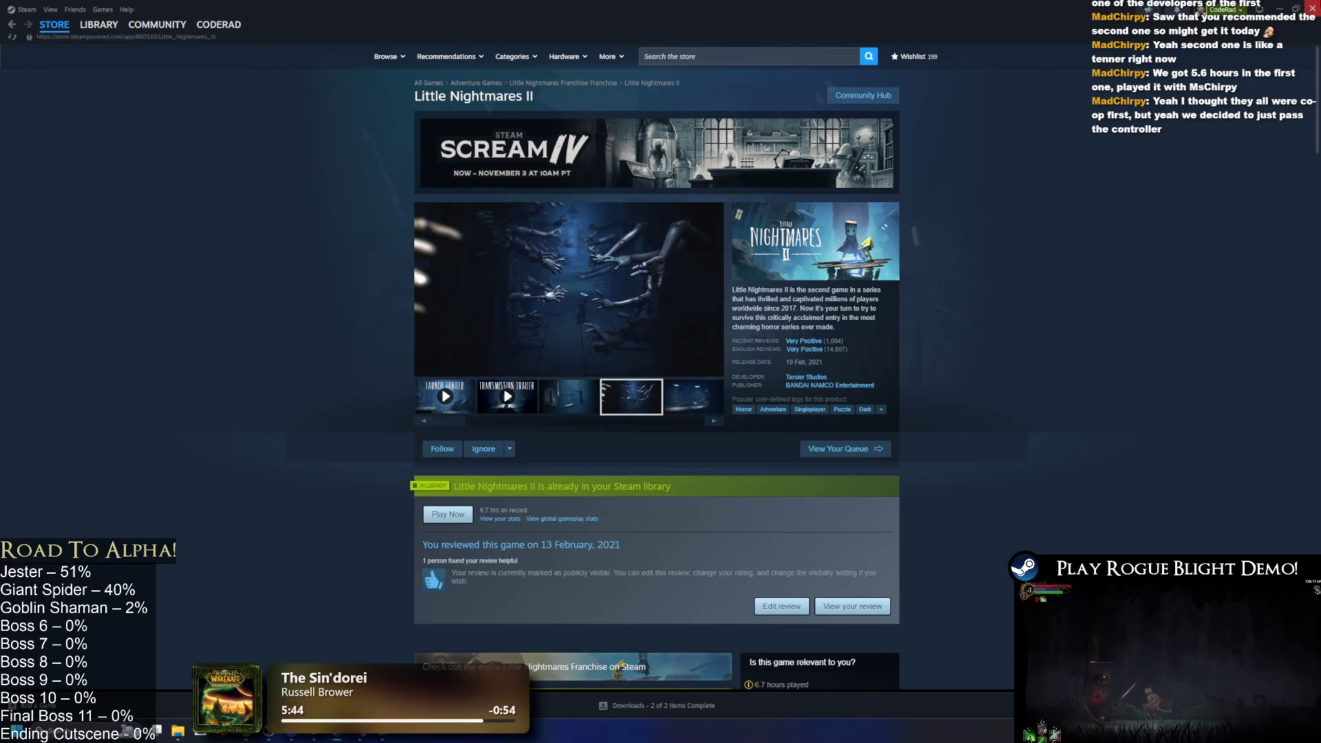
left_click(1312, 8)
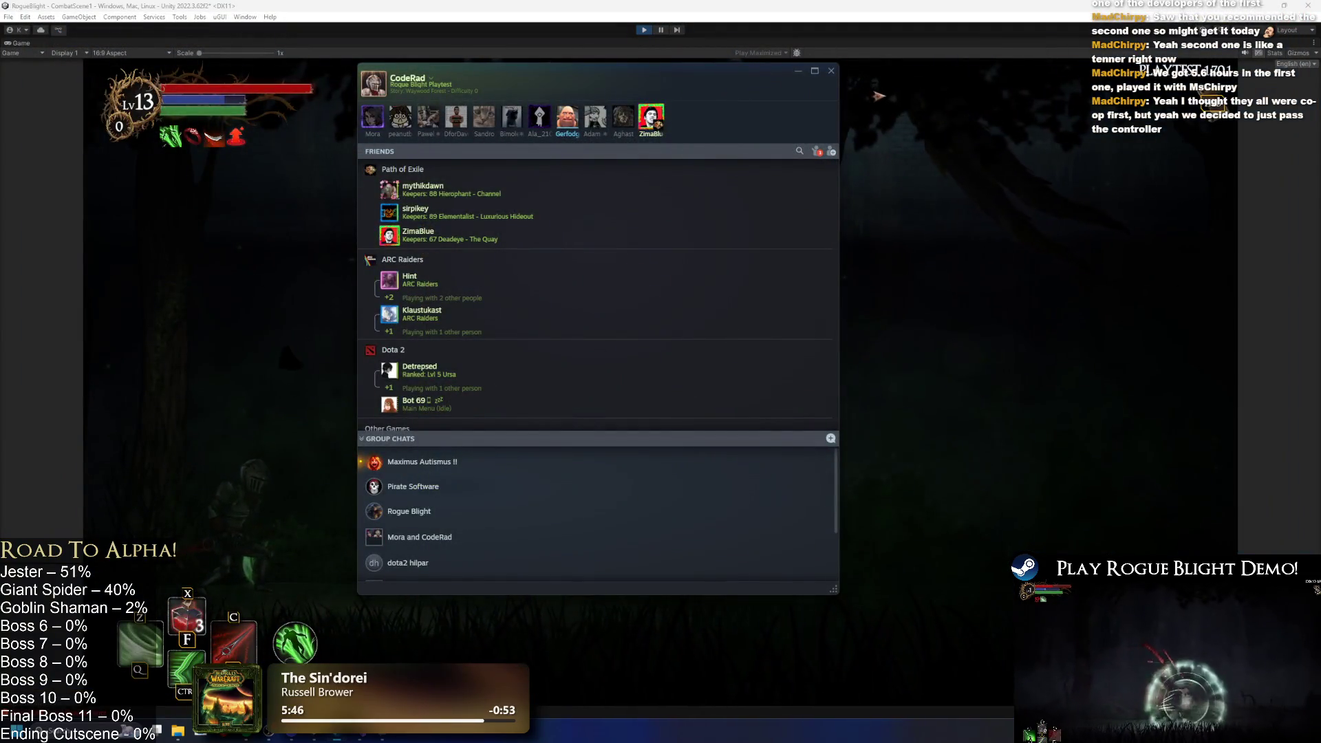
Check pending Steam friend requests, then resume play and attack the Giant Spider boss.
left_click(816, 151)
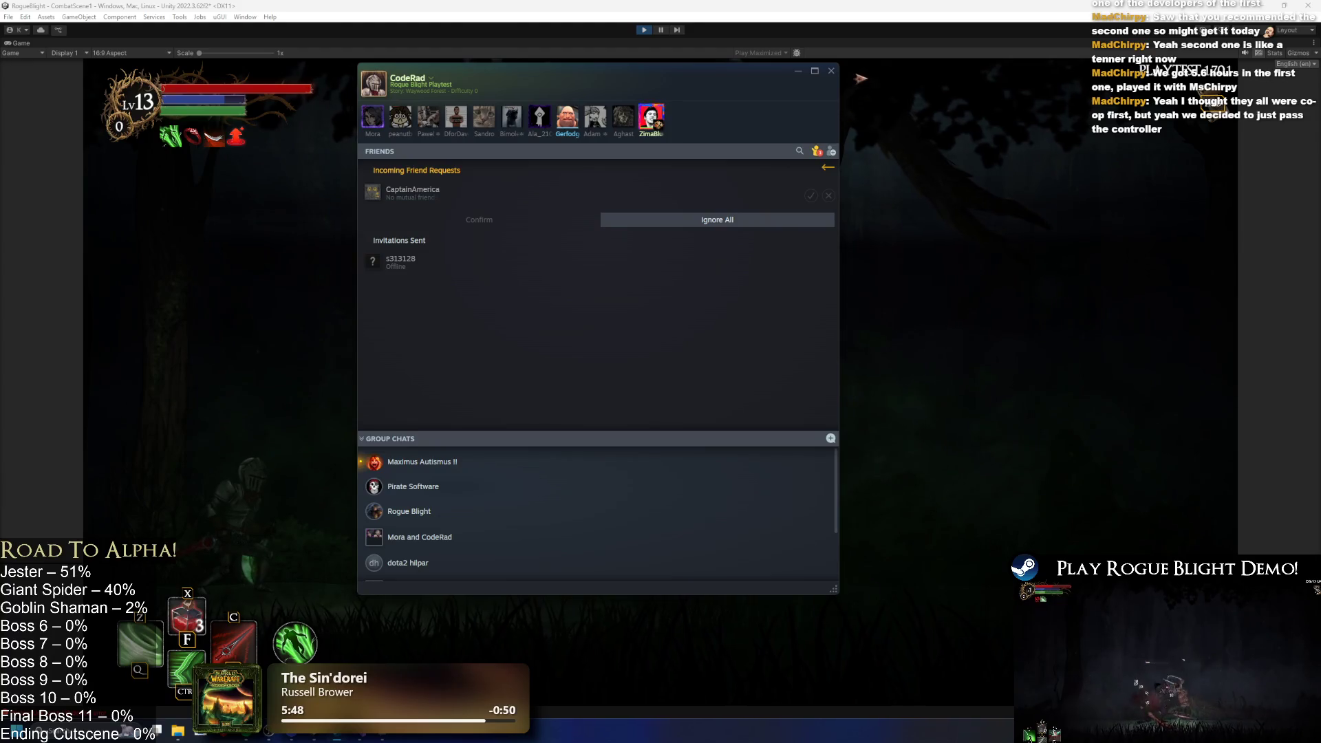
key("shift+Tab")
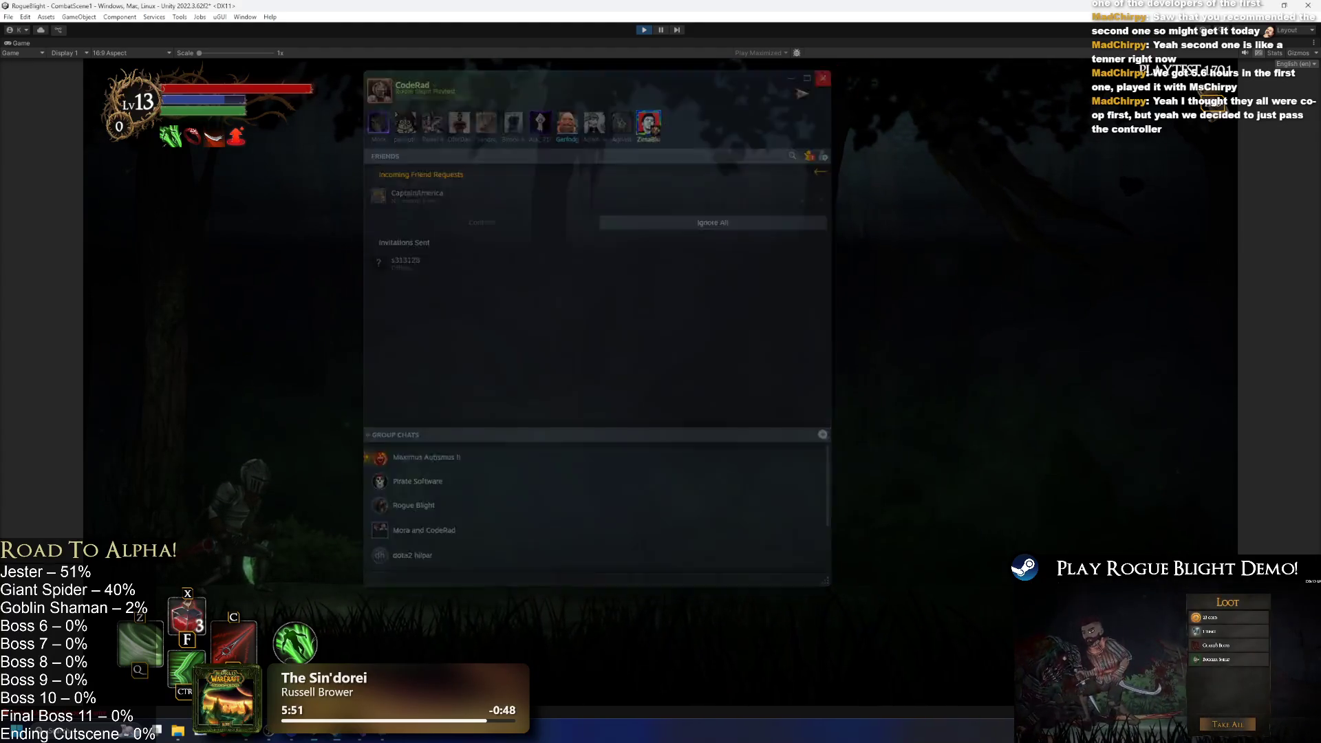
key("a")
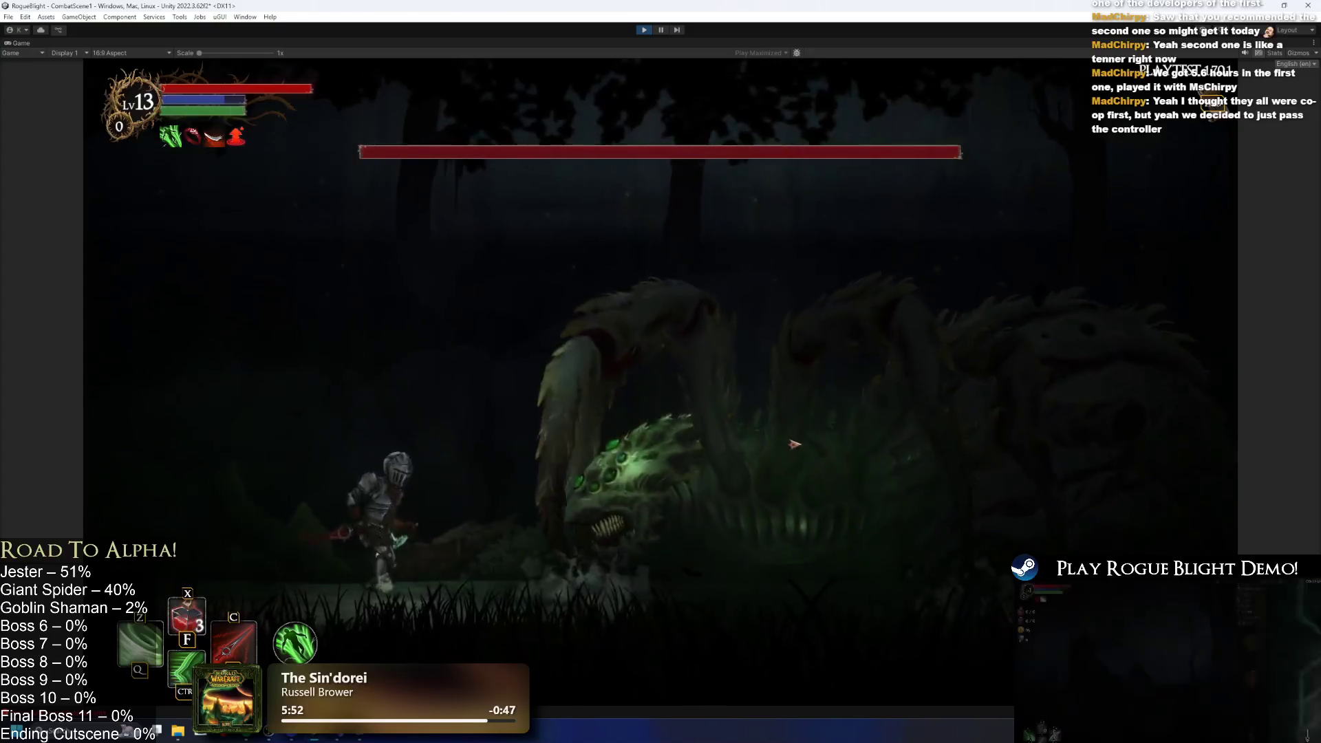
key("d")
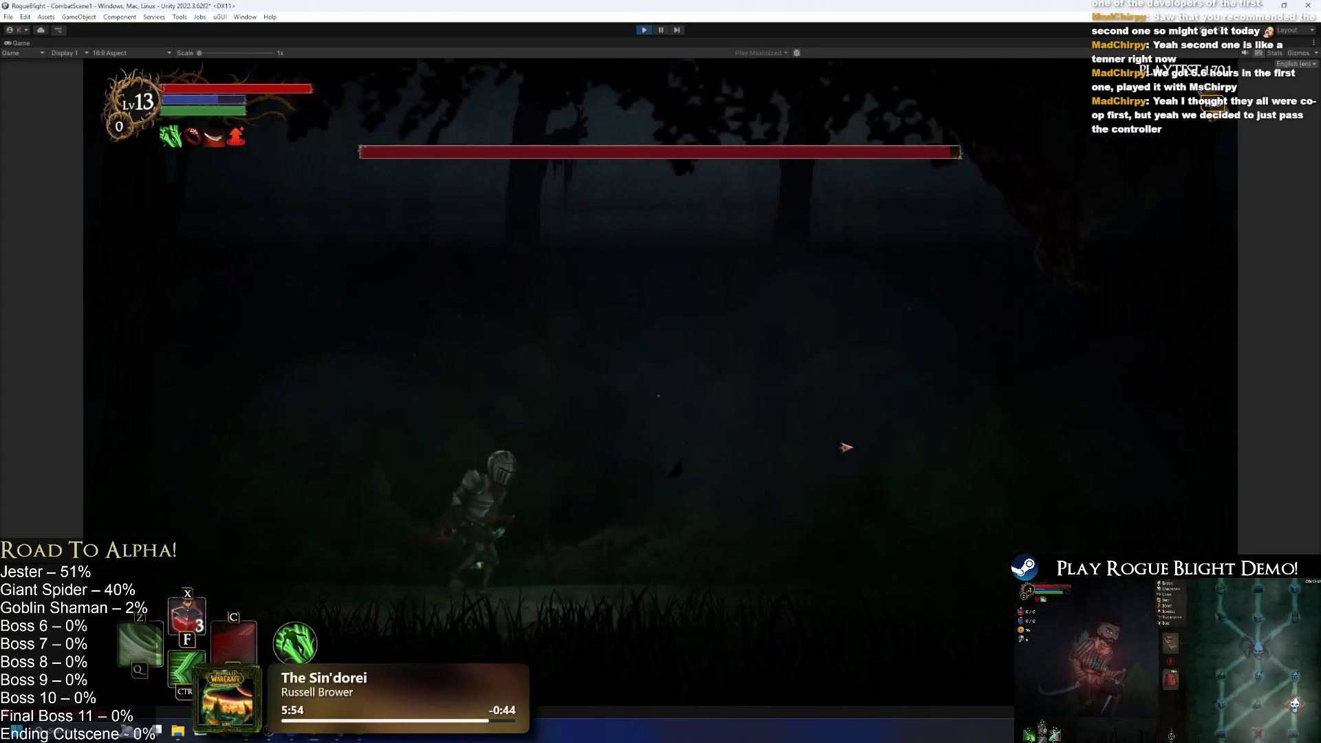
key("d")
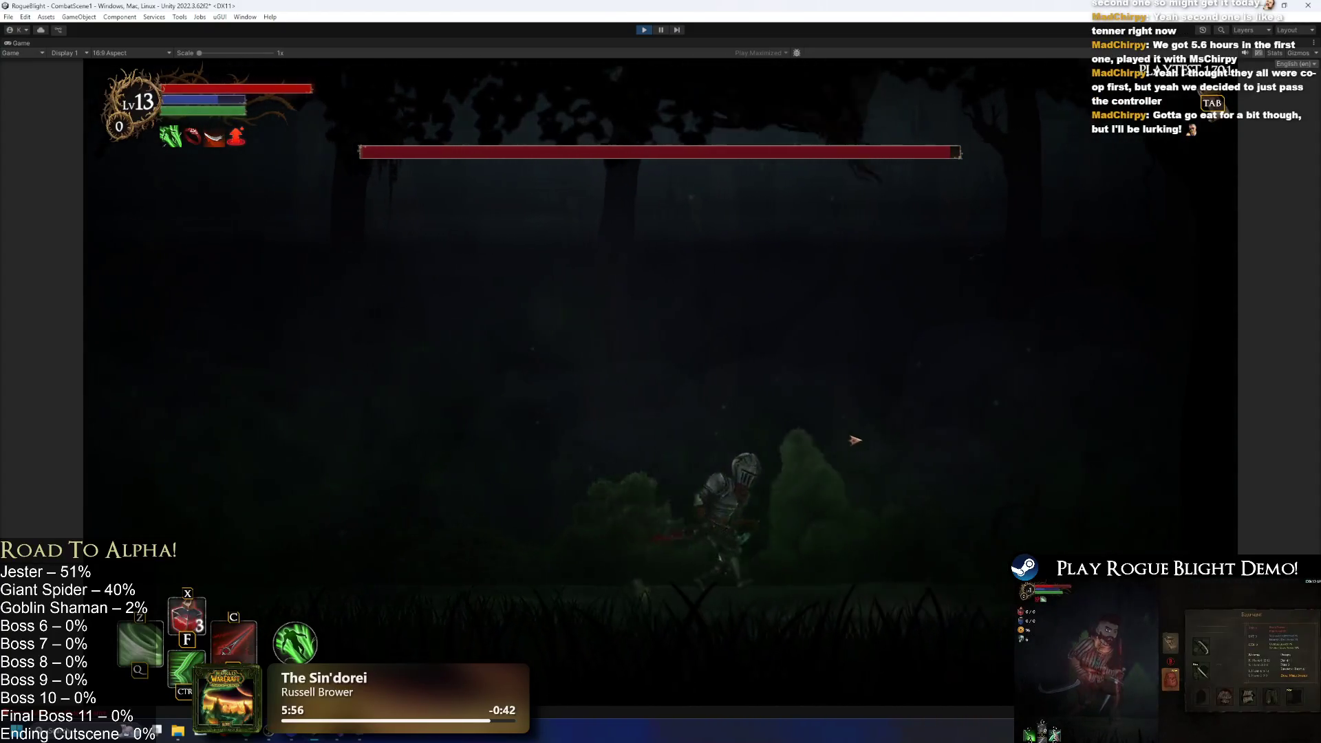
Dodge the boss's glowing web orbs, then stop the playtest and bring up TODO.txt.
key("a")
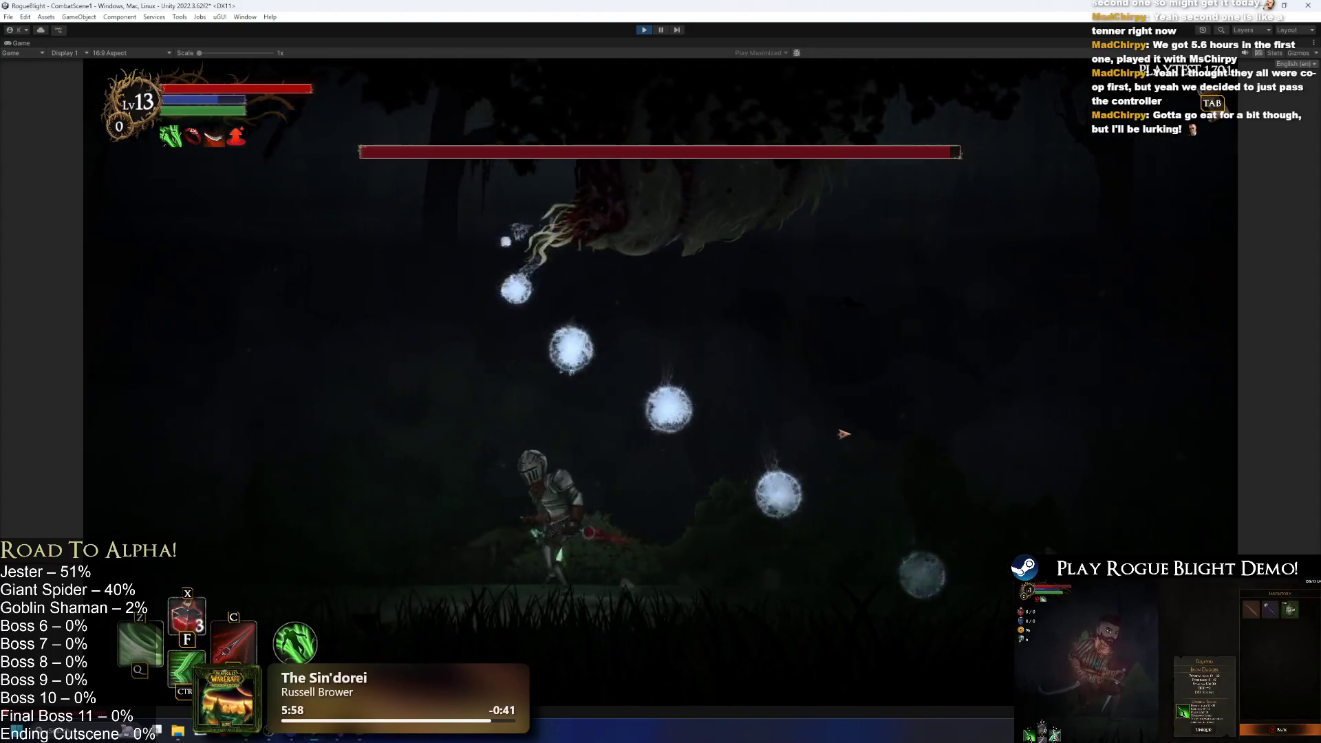
key("d")
key("d")
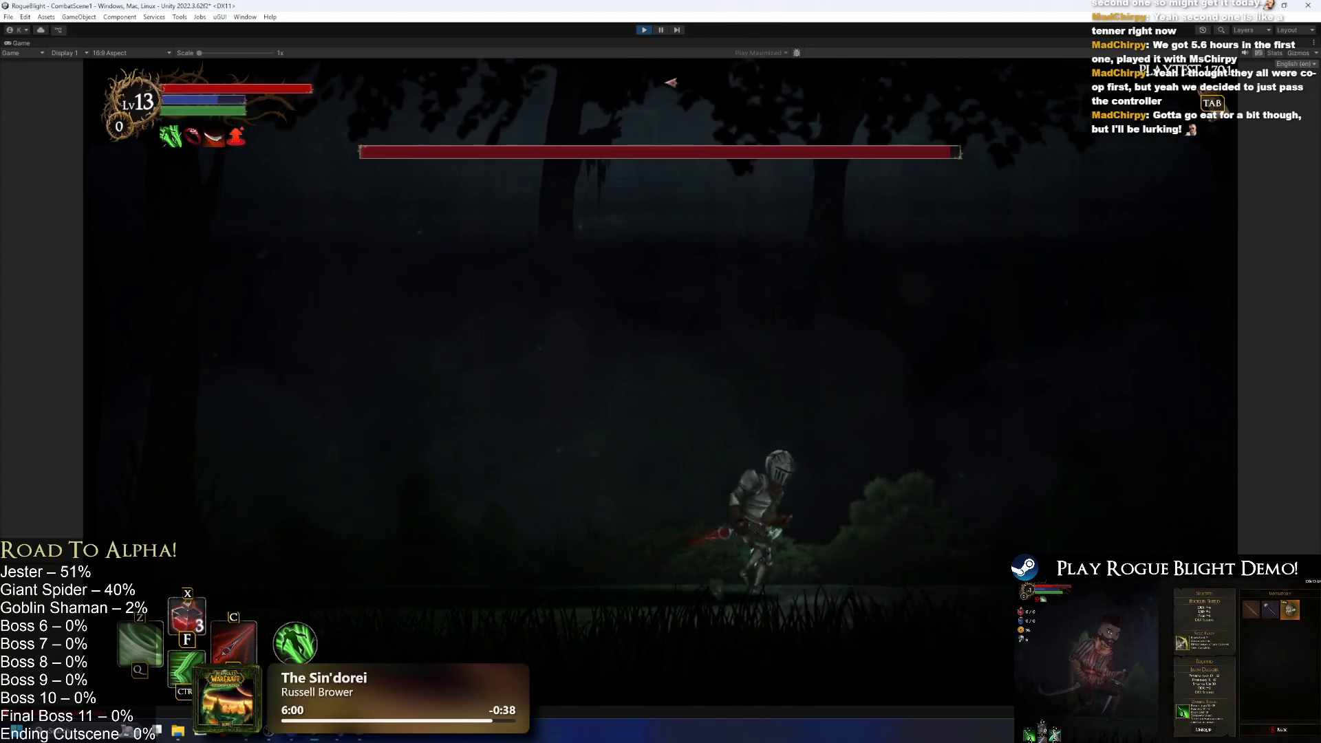
key("ctrl+p")
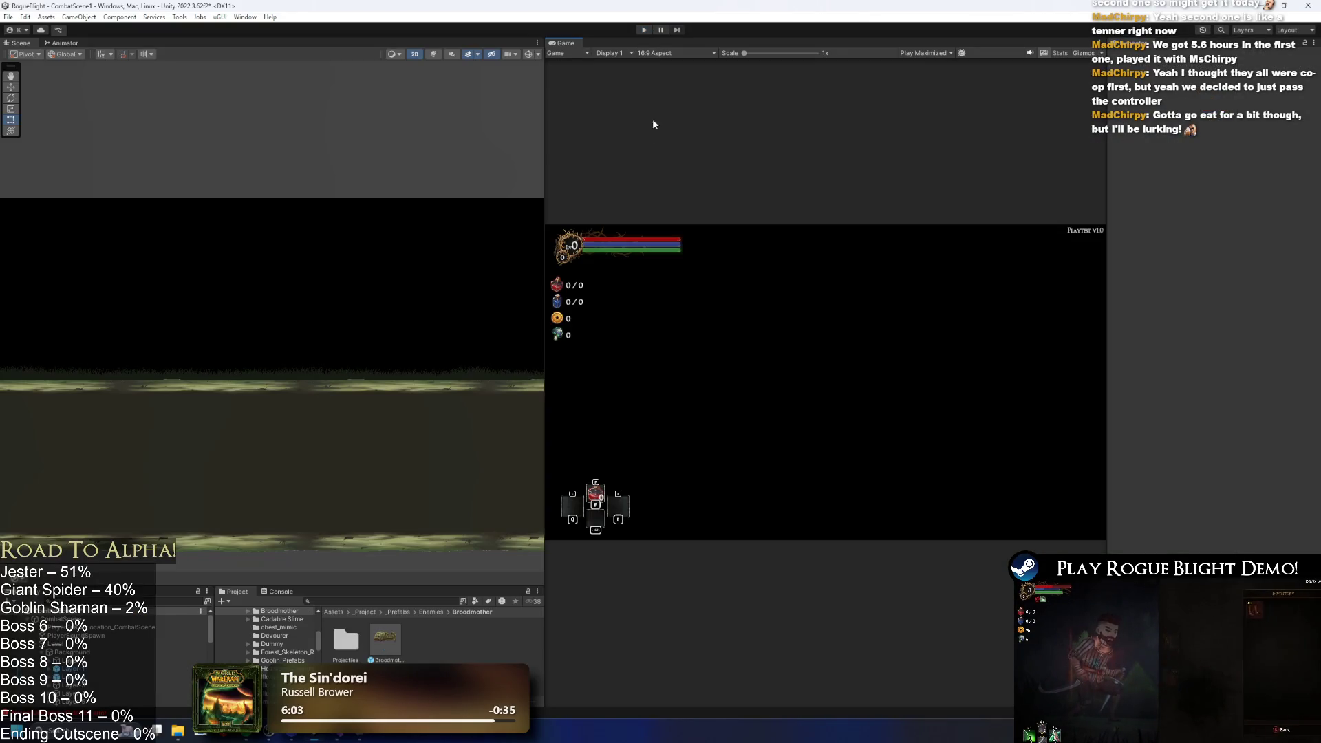
key("alt+Tab")
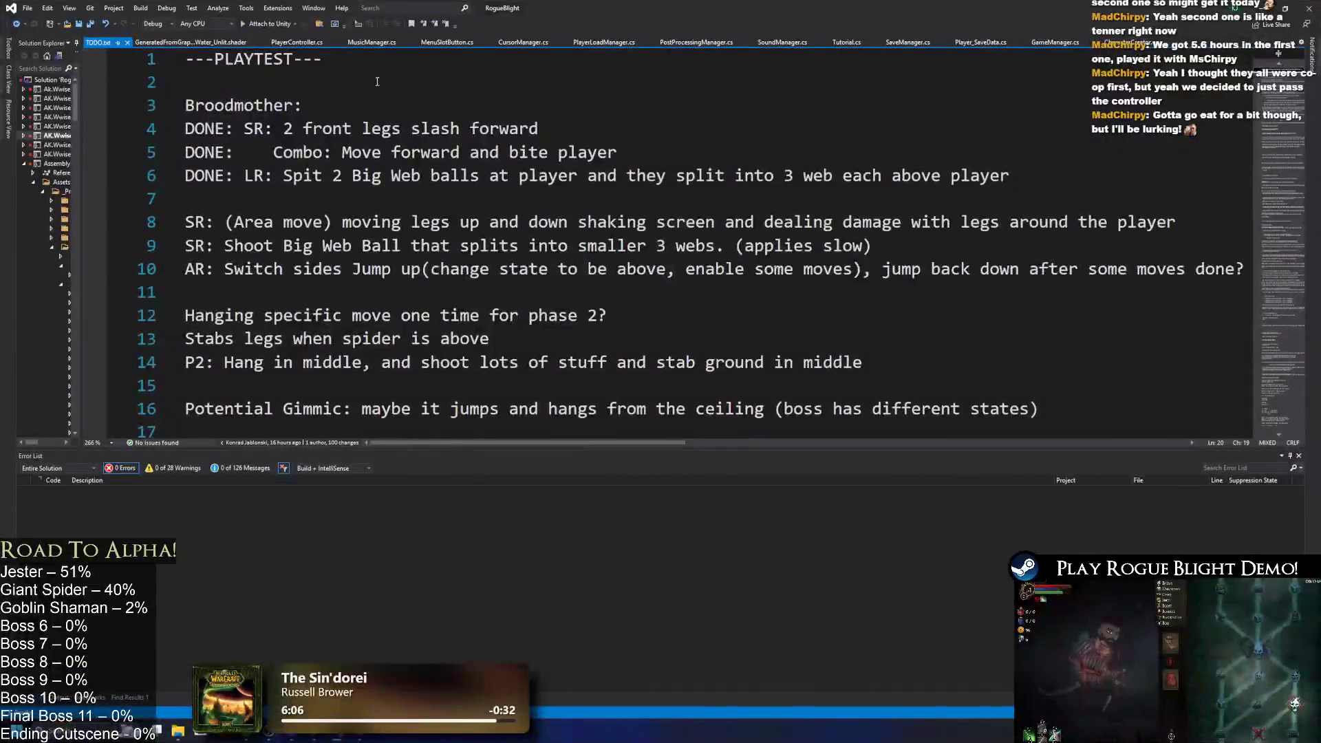
Add 'DONE: Switch Sides and shoot webs' and 'AR: Switch sides and attack with claws' lines.
left_click(221, 197)
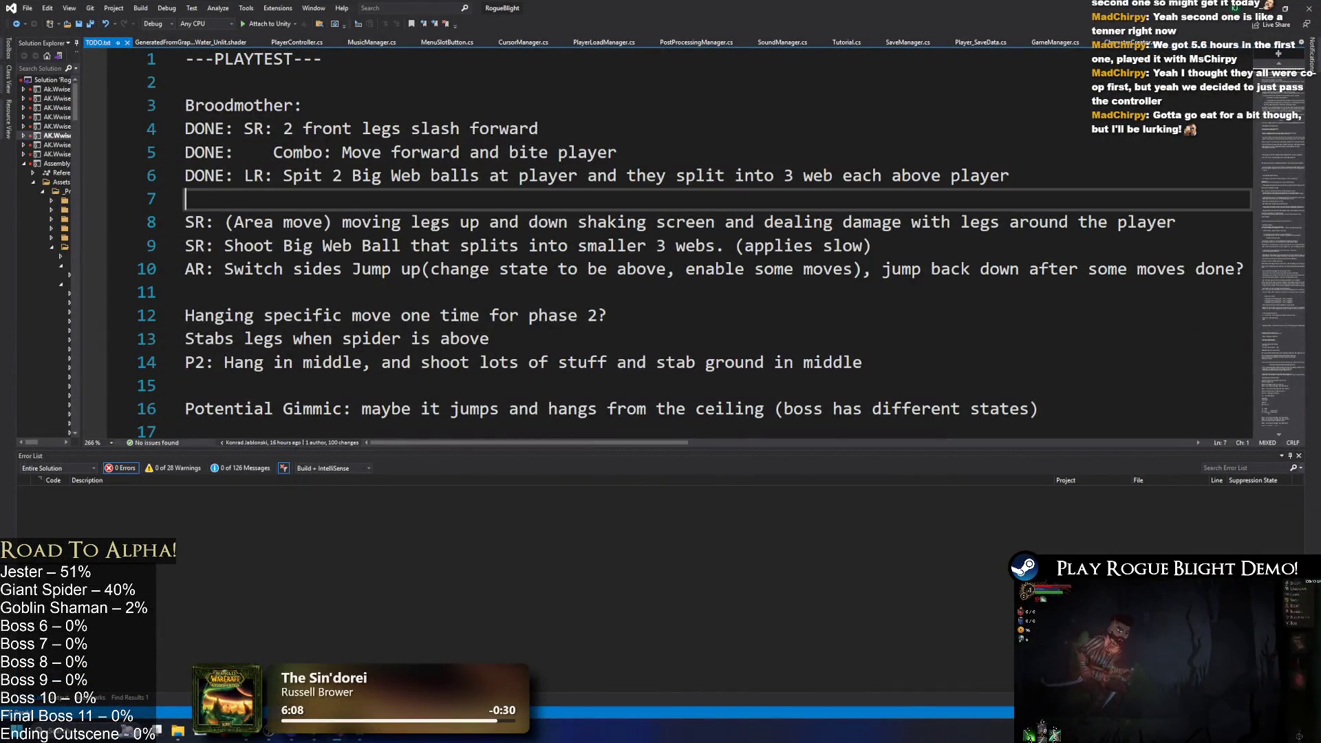
type("DONE ")
type("Switch Sides and shoot b")
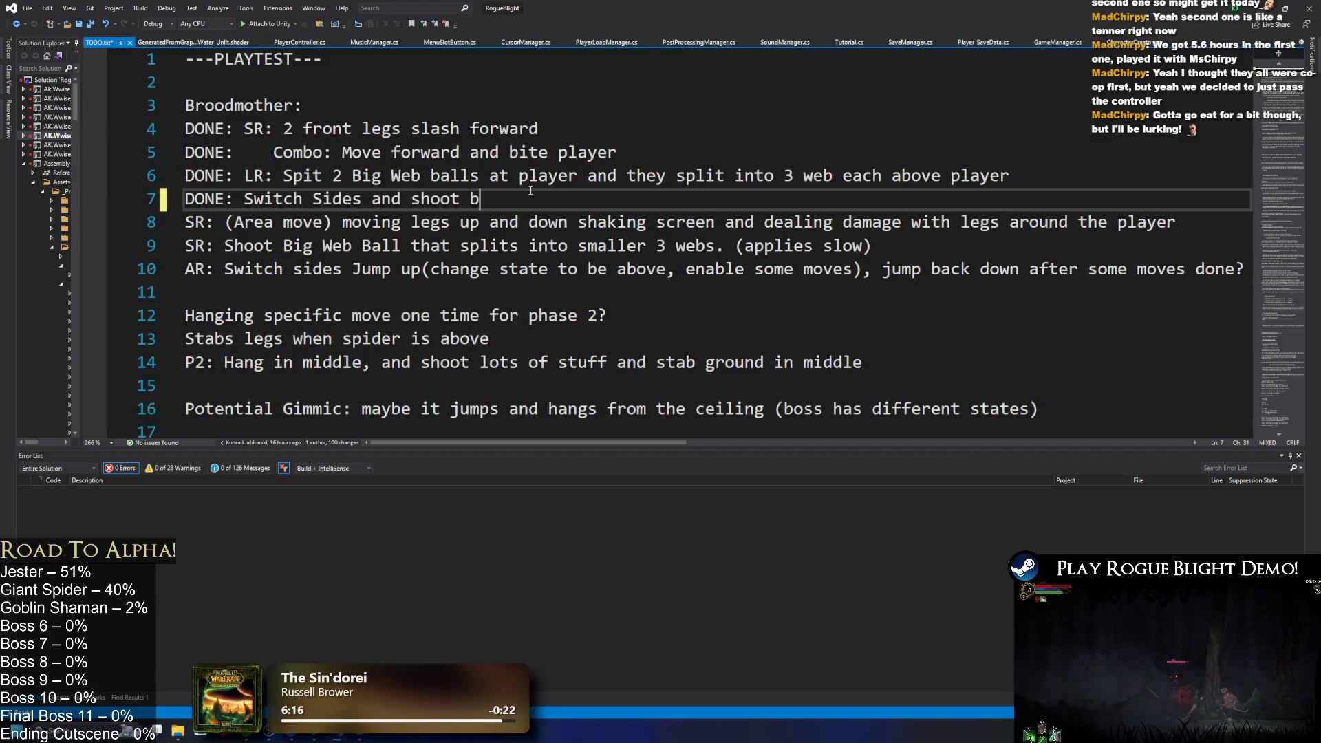
type("s")
key("Return")
type("AR: Switch sides and attack with claws")
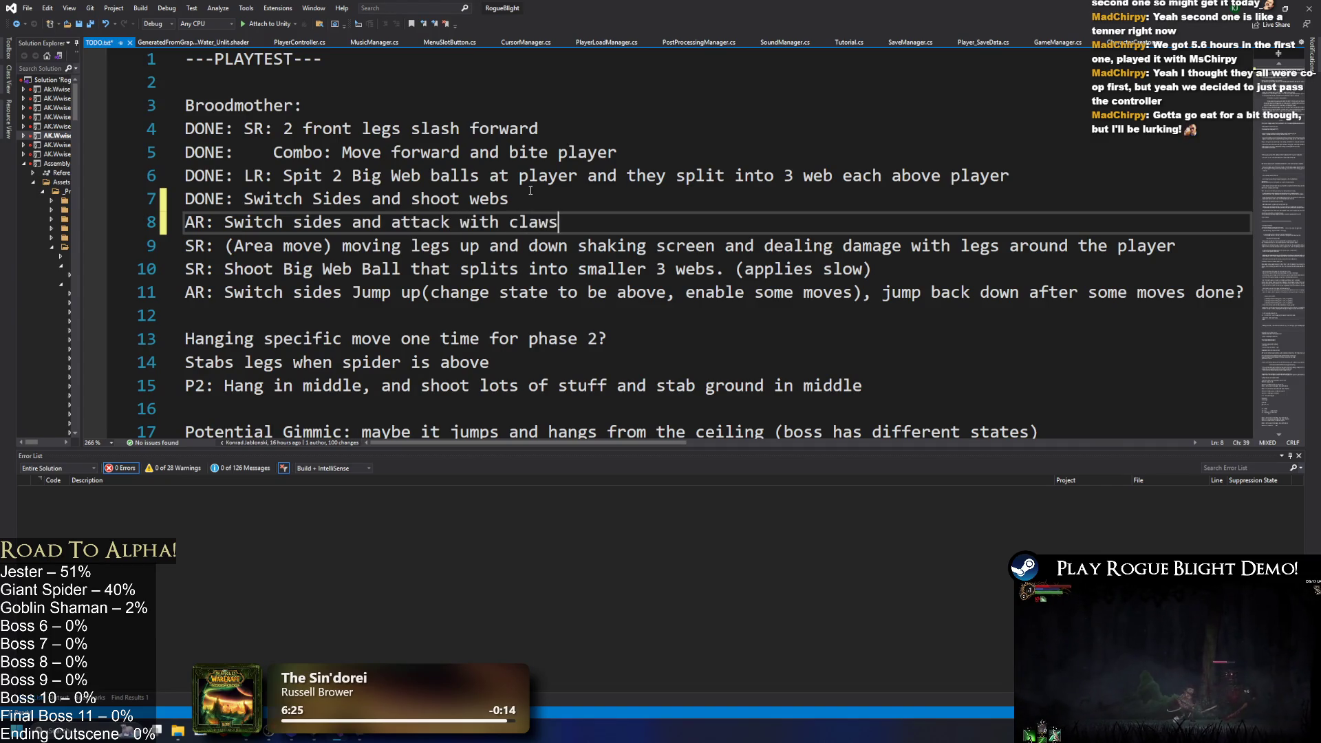
key("Return")
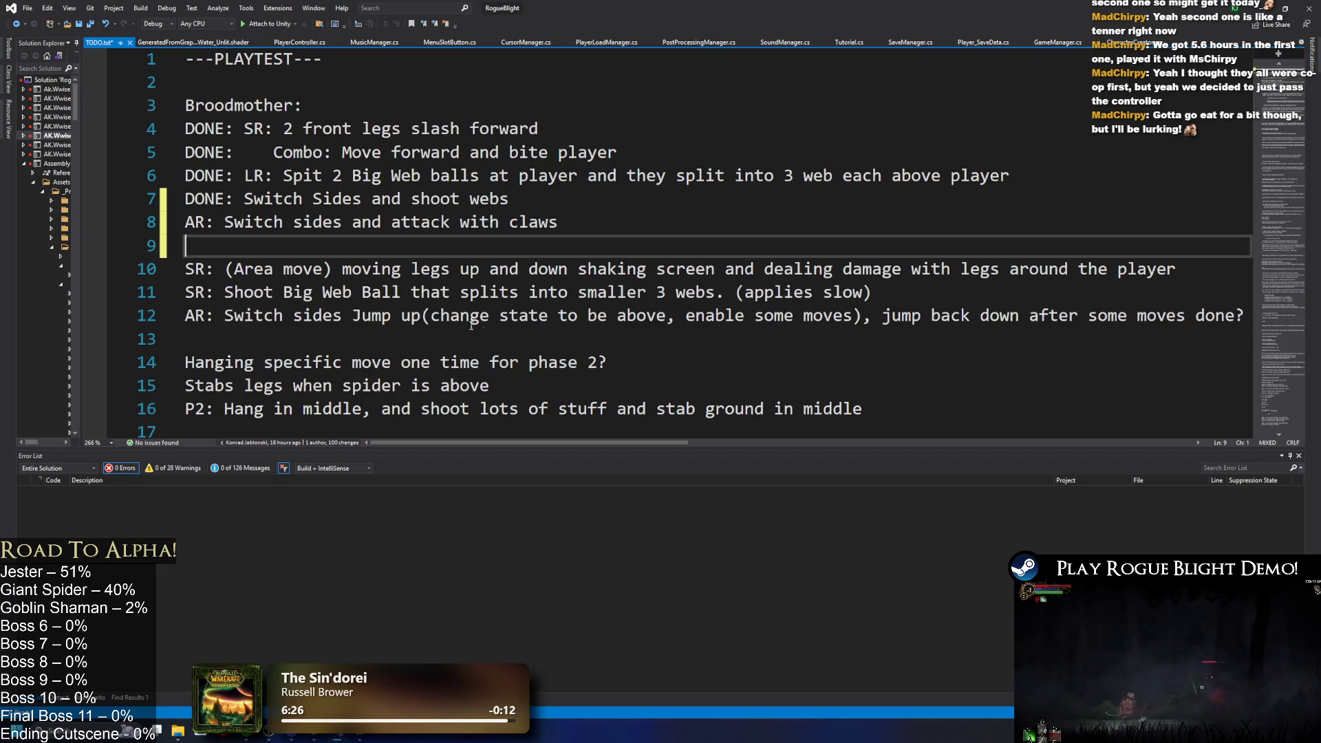
Delete the outdated AR jump-up move line from the TODO list.
mouse_move(685, 293)
left_mouse_down()
mouse_move(873, 293)
mouse_move(1031, 316)
left_mouse_up()
left_click(960, 315)
left_click_drag(1234, 315, 1185, 315)
left_click(93, 301, "shift")
key("BackSpace")
key("ctrl+z")
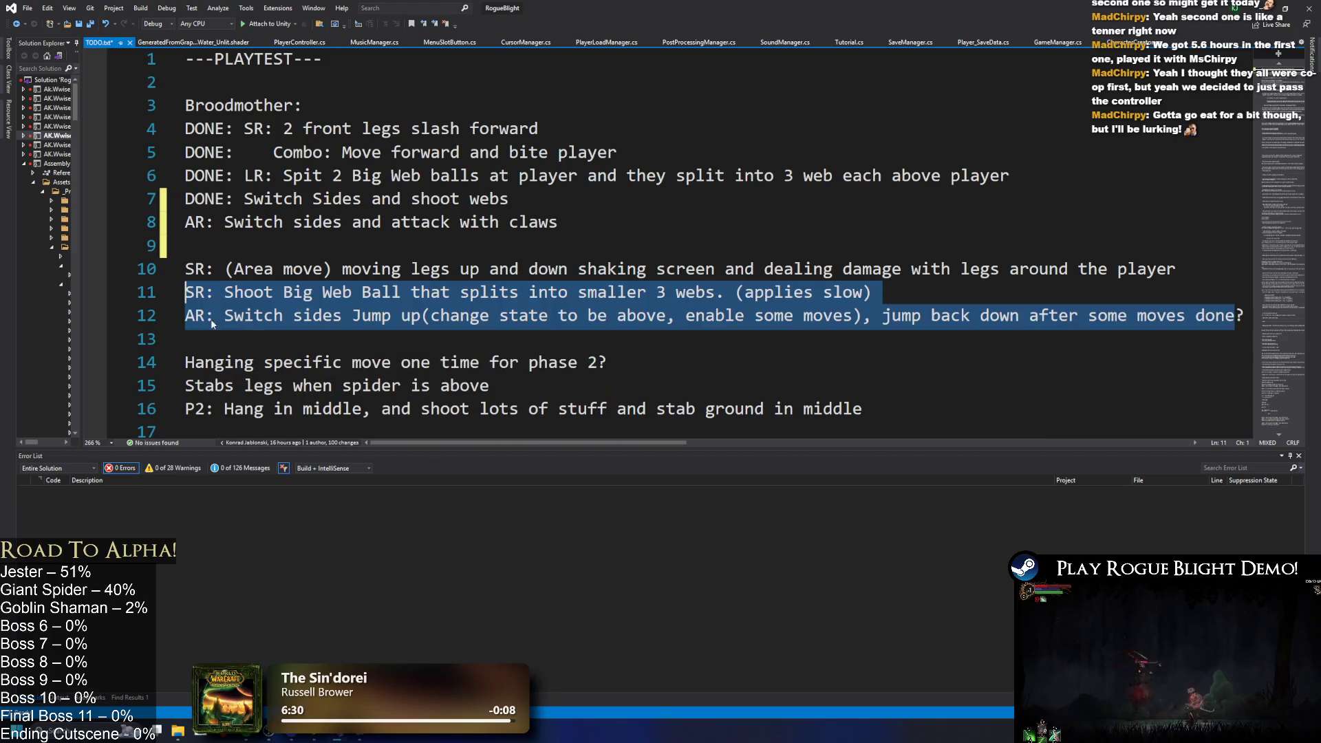
key("shift+Down")
key("BackSpace")
Remove the extra blank line, save TODO.txt, and switch to the Twitch stream page.
left_click(222, 243)
key("BackSpace")
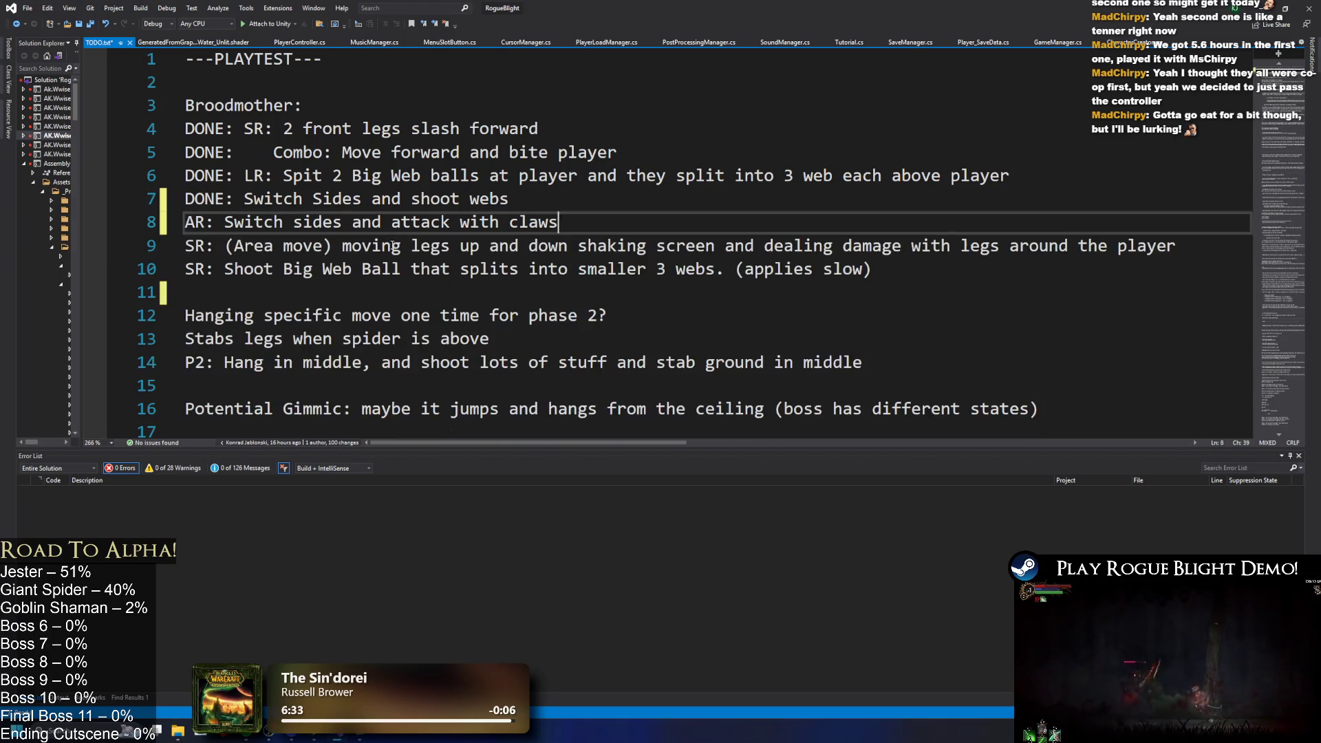
key("ctrl+s")
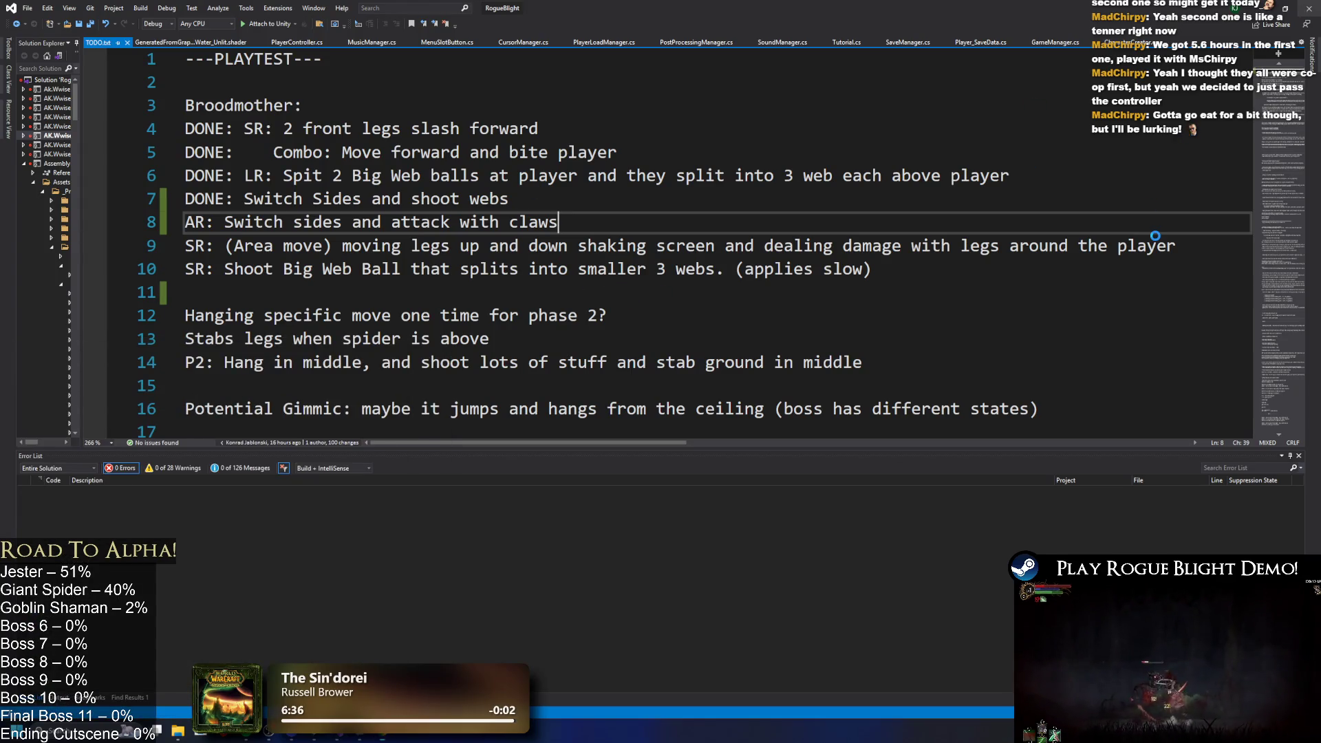
key("alt+Tab")
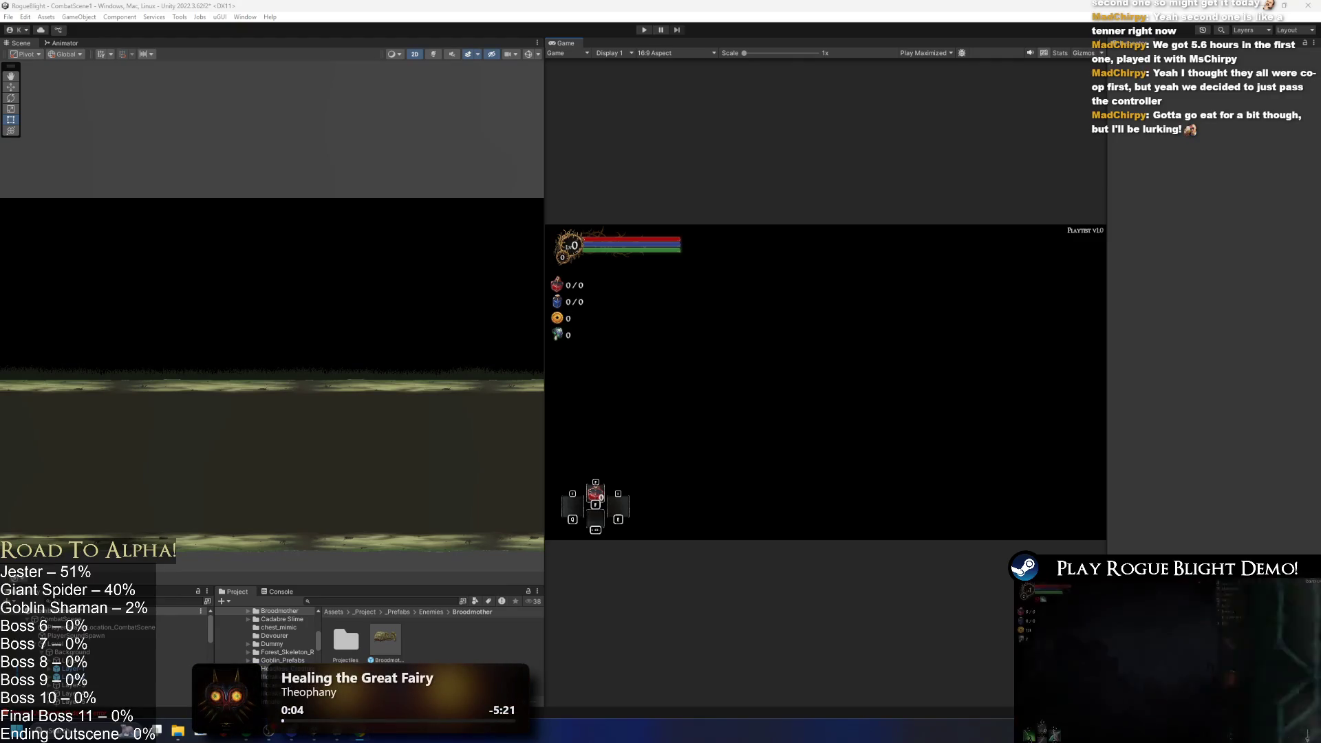
key("alt+Tab")
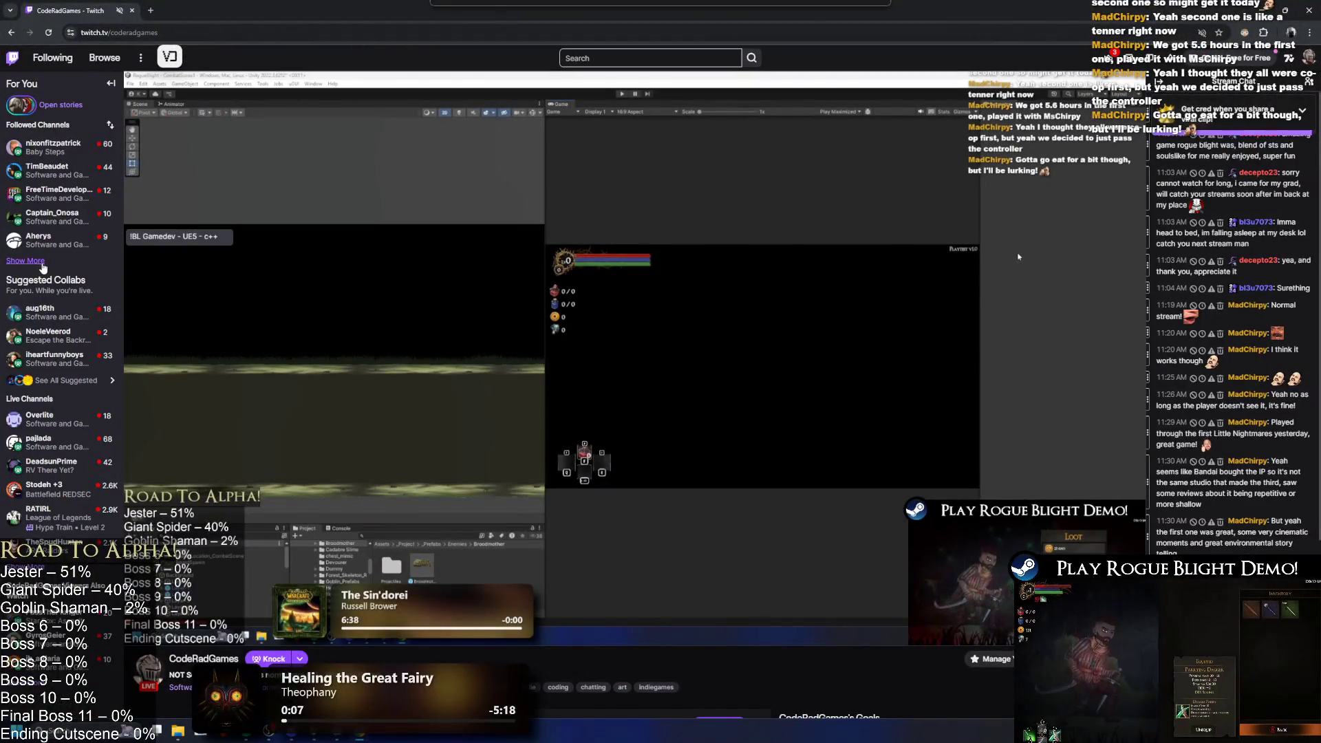
Browse Software and Game Development live channels with the followed channels list fully expanded.
left_click(24, 261)
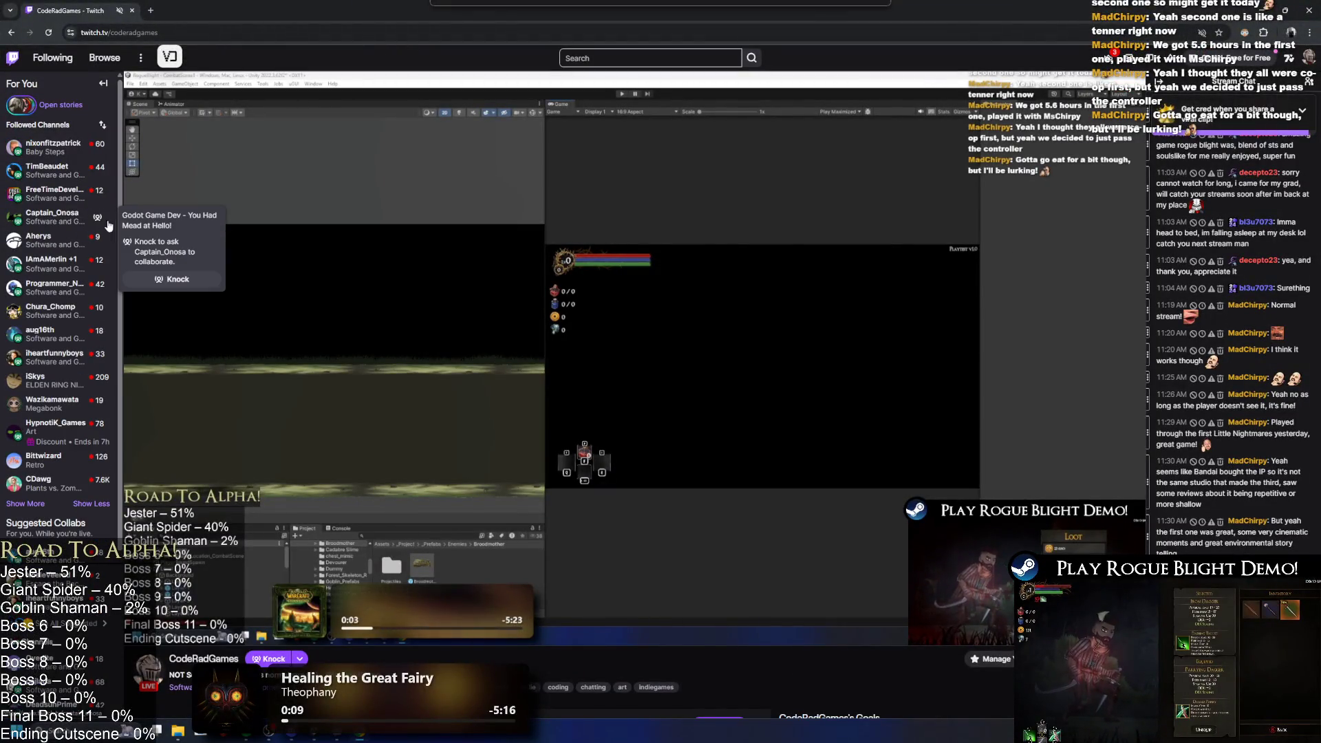
mouse_move(62, 269)
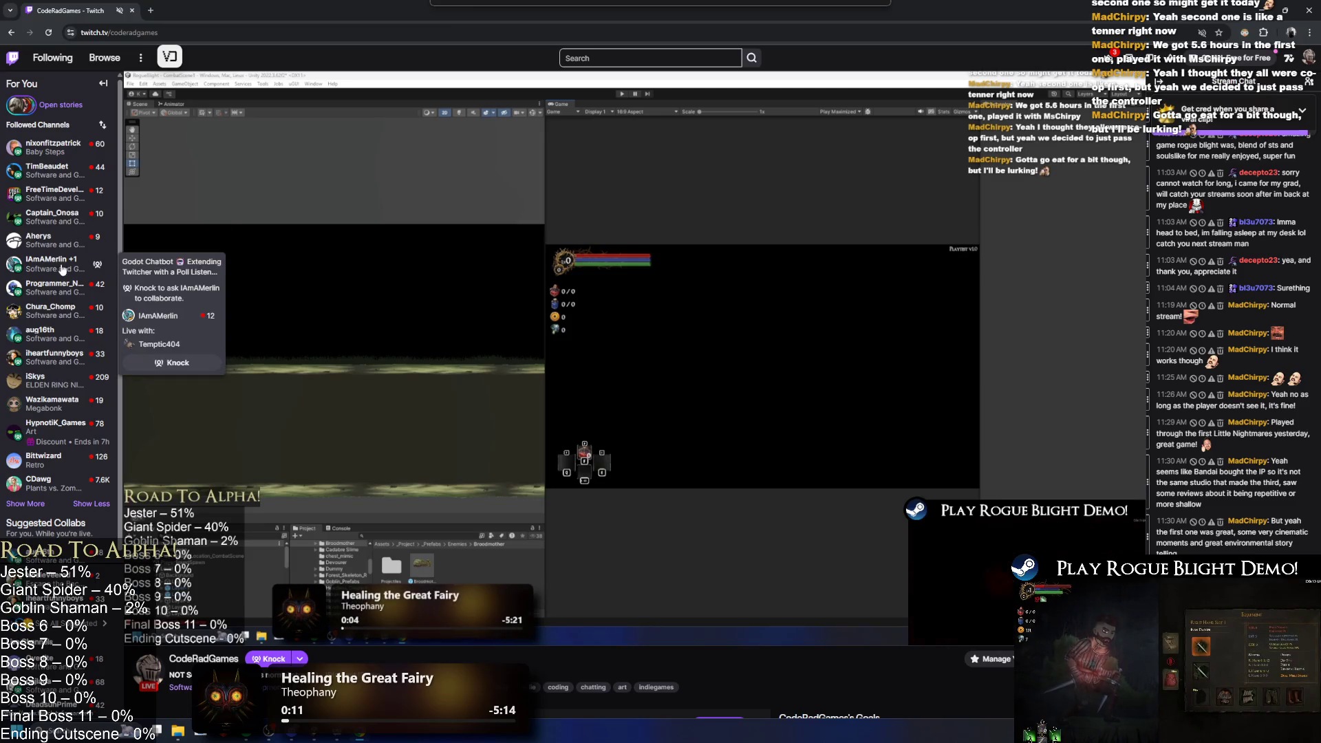
left_click(181, 687)
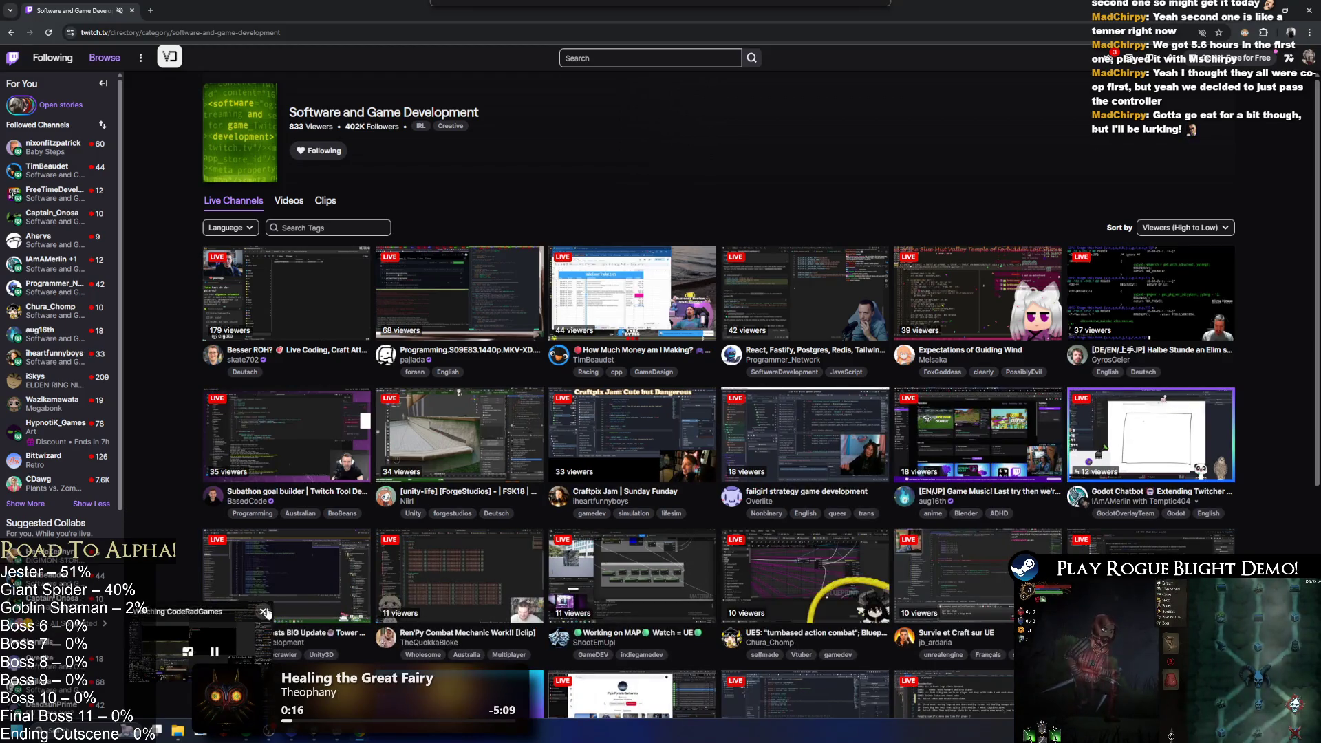
left_click(262, 612)
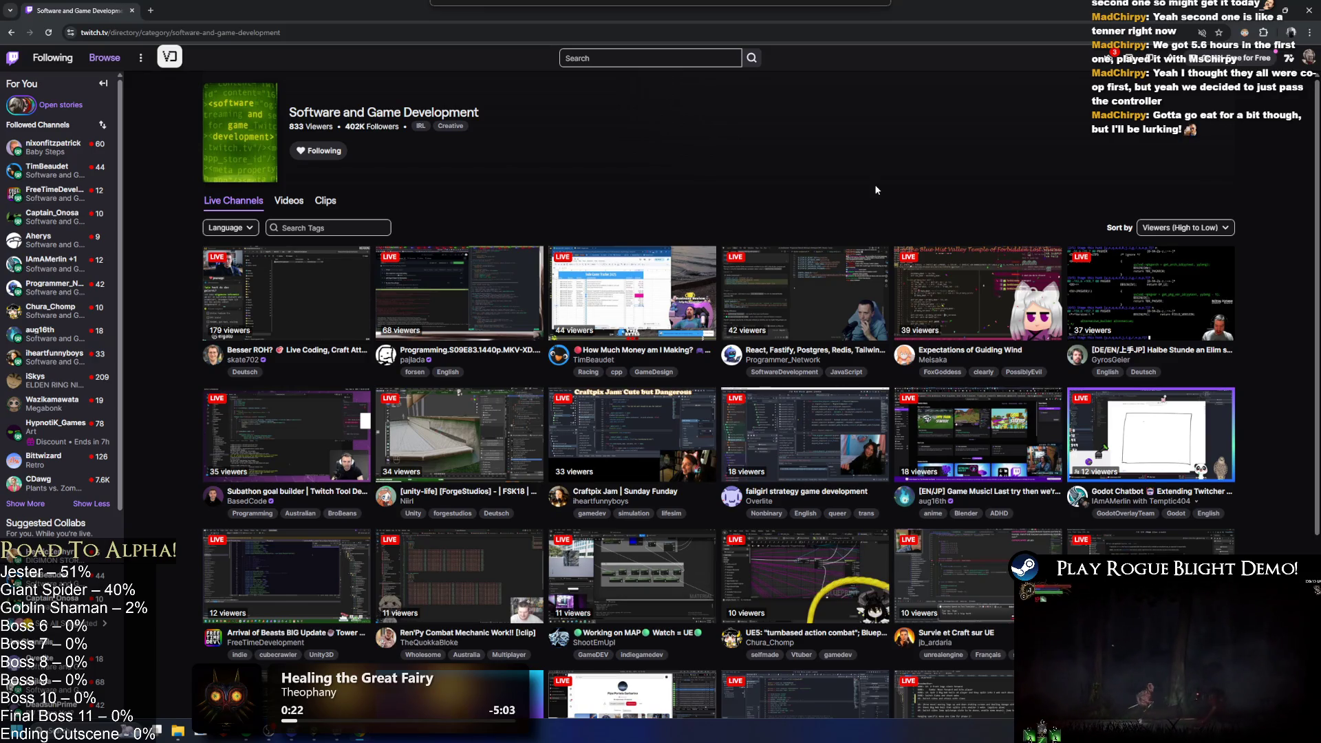
scroll(876, 190, "down", 3)
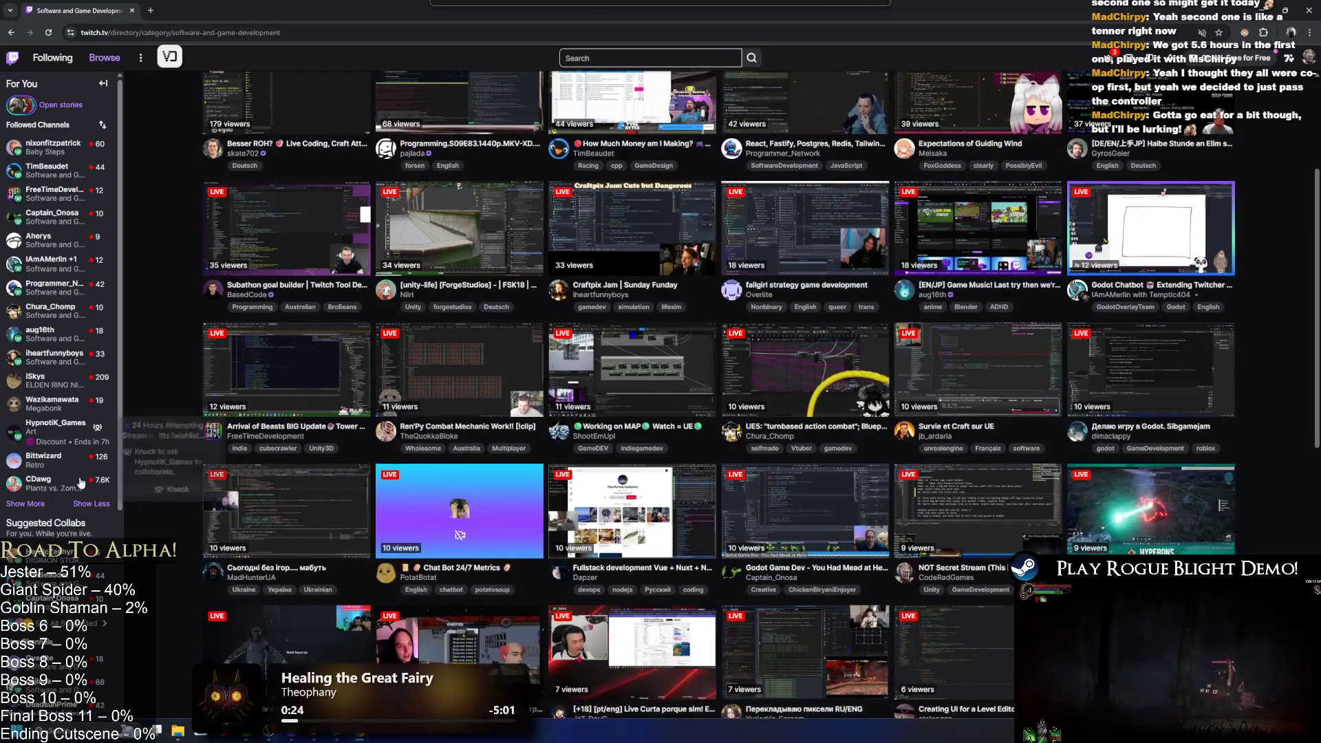
left_click(35, 506)
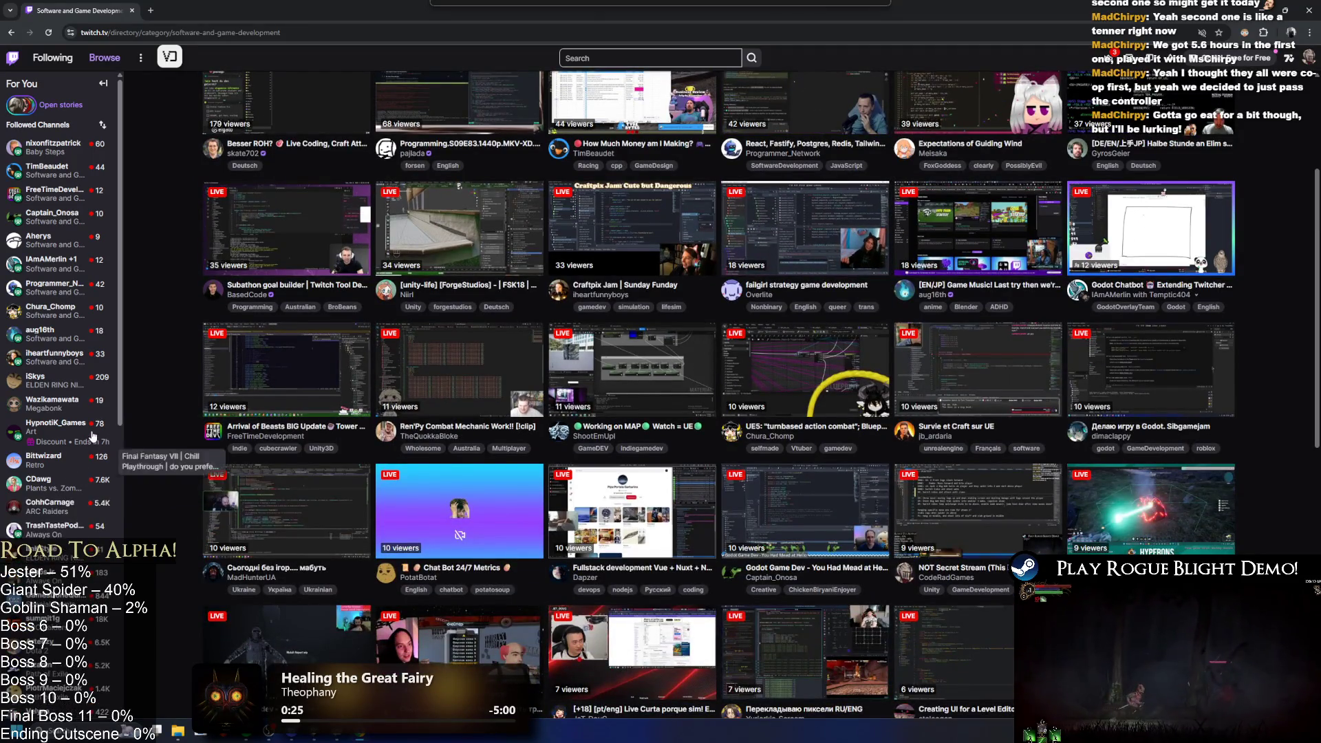